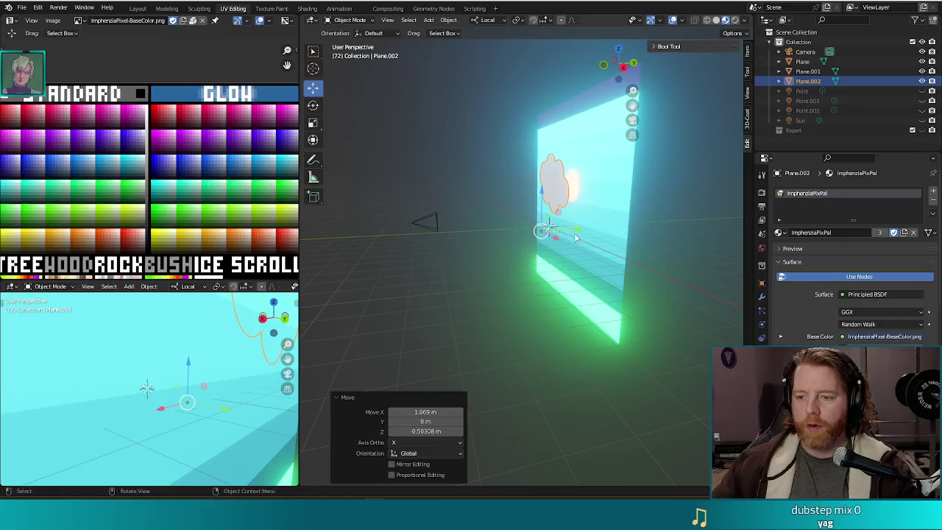
# Nudge the cloud slightly along its Y axis and check it in a render preview.
pyautogui.moveTo(573, 231); pyautogui.dragTo(572, 233)
pyautogui.press('F12')
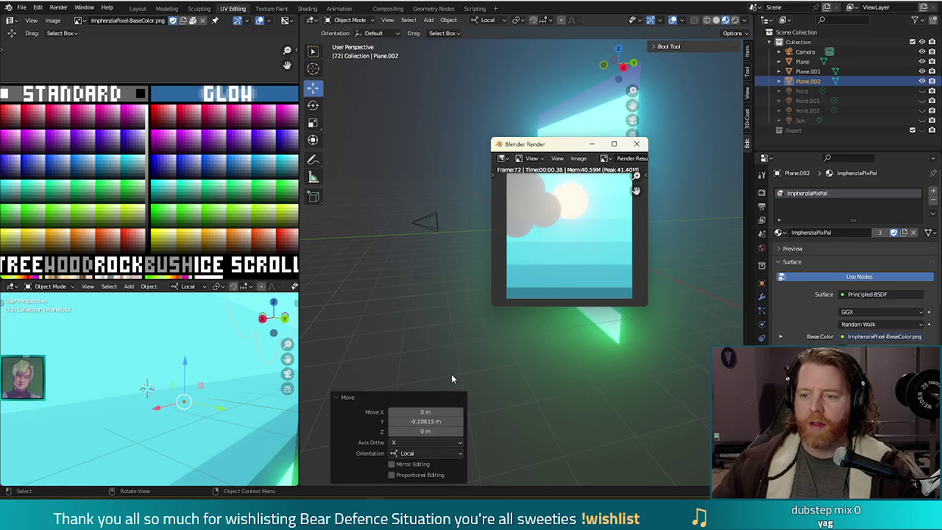
pyautogui.click(636, 144)
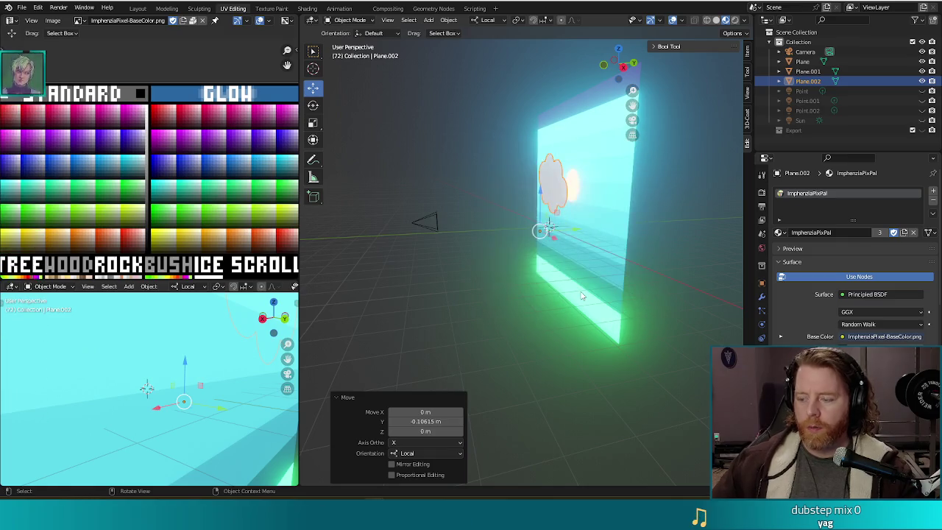
# In front view, tilt the cloud by a small angle and move it up and right beside the sun.
pyautogui.press('KP_1')
pyautogui.press('r')
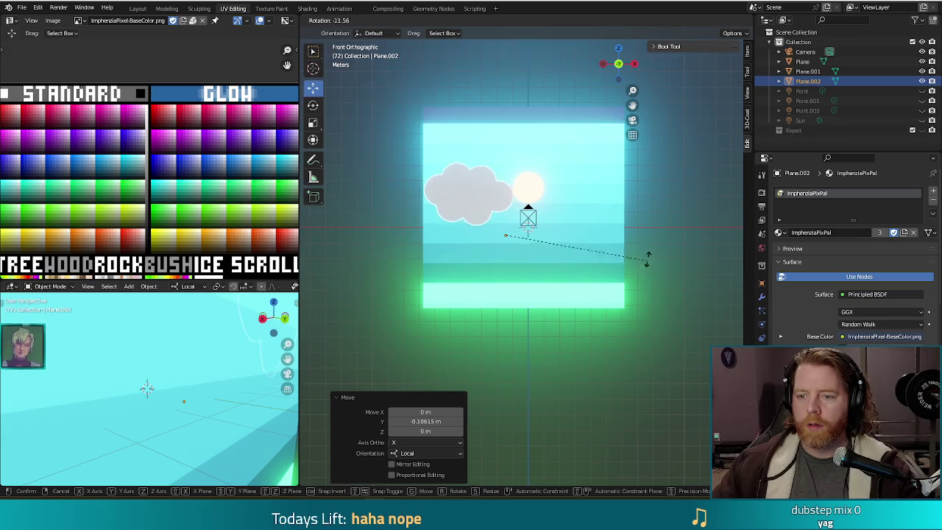
pyautogui.click(575, 236)
pyautogui.press('g')
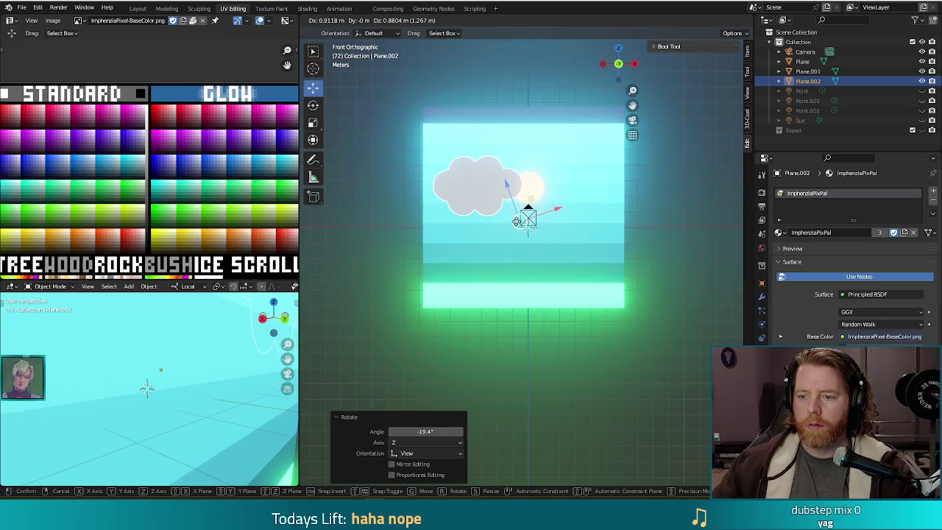
pyautogui.rightClick(519, 221)
pyautogui.press('r')
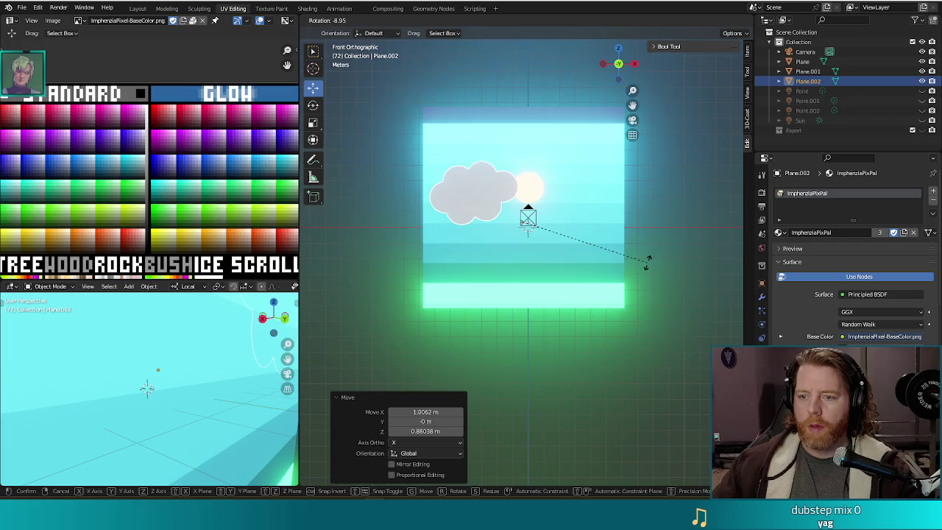
pyautogui.click(527, 243)
pyautogui.press('g')
pyautogui.click(527, 213)
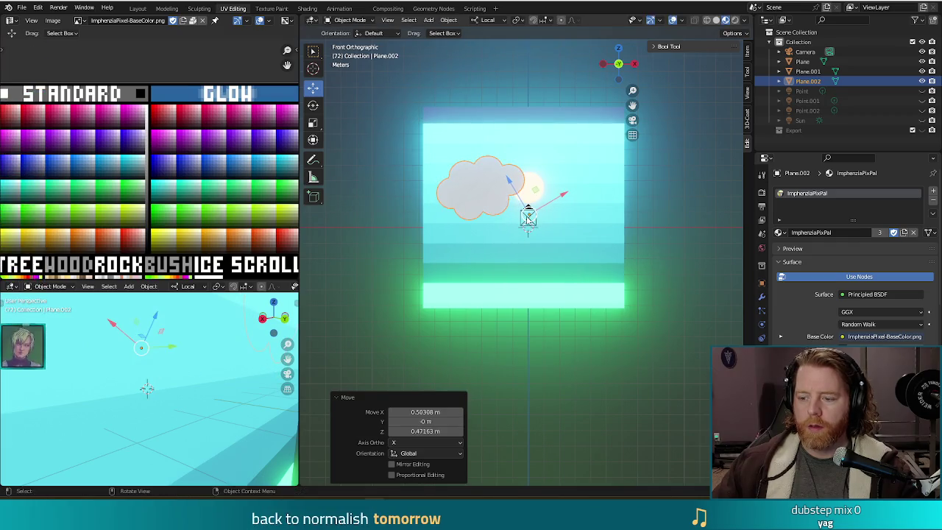
# Render a preview of the repositioned cloud, then duplicate it.
pyautogui.press('F12')
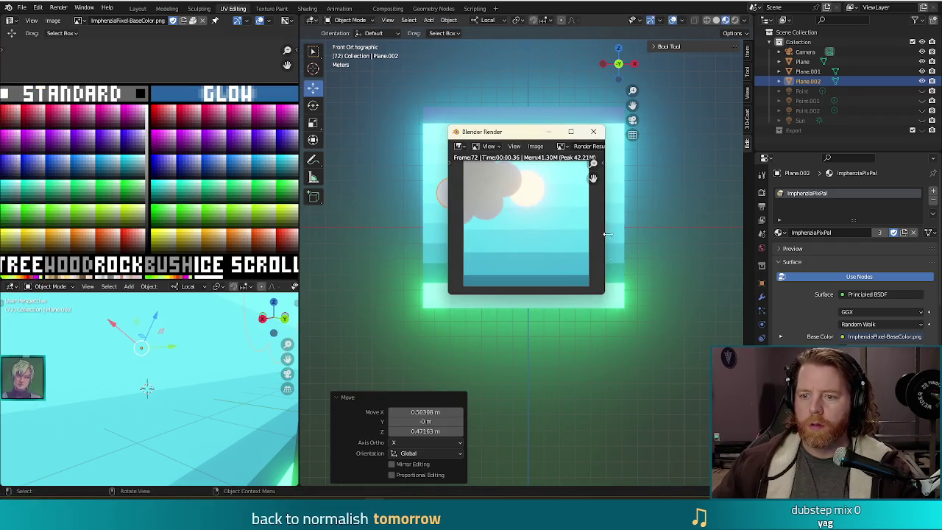
pyautogui.click(593, 132)
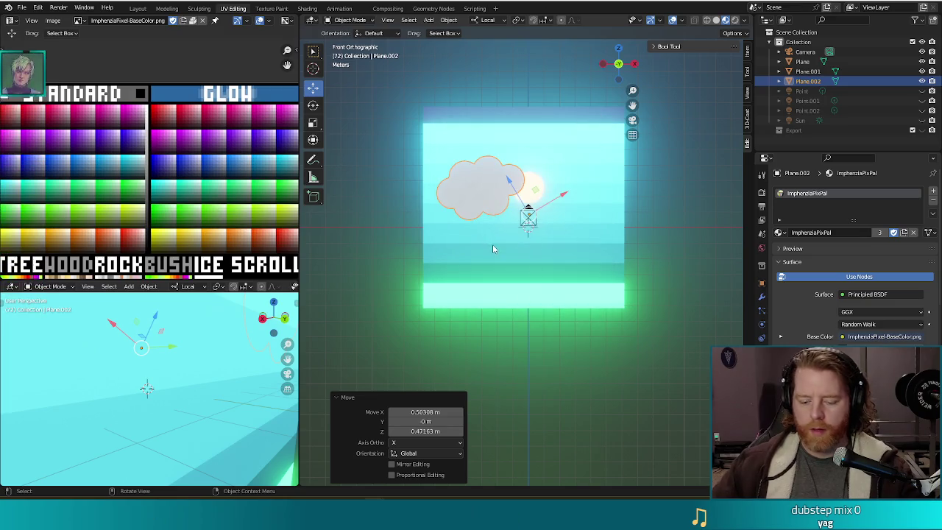
pyautogui.hotkey('shift', 'd')
# Place the cloud copy right of the sun, rotate it, slide it left, and preview the render.
pyautogui.click(611, 253)
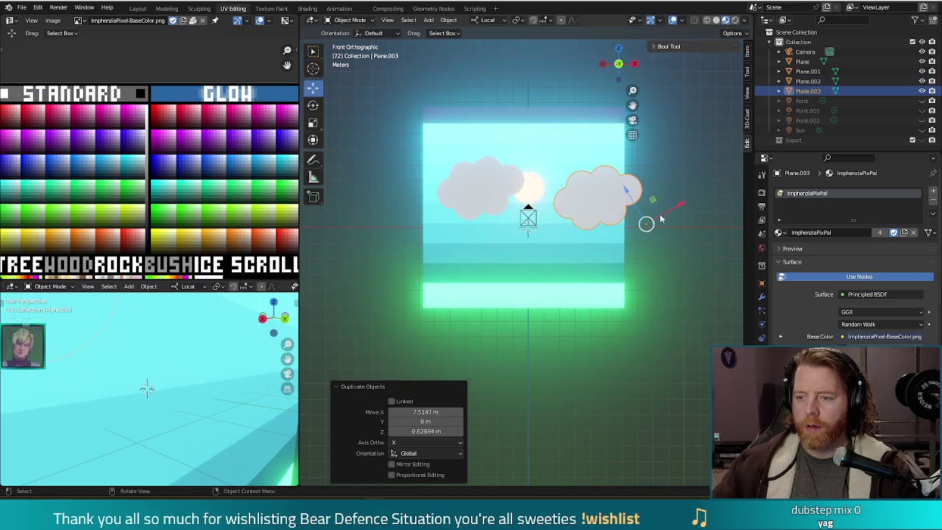
pyautogui.press('r')
pyautogui.click(644, 224)
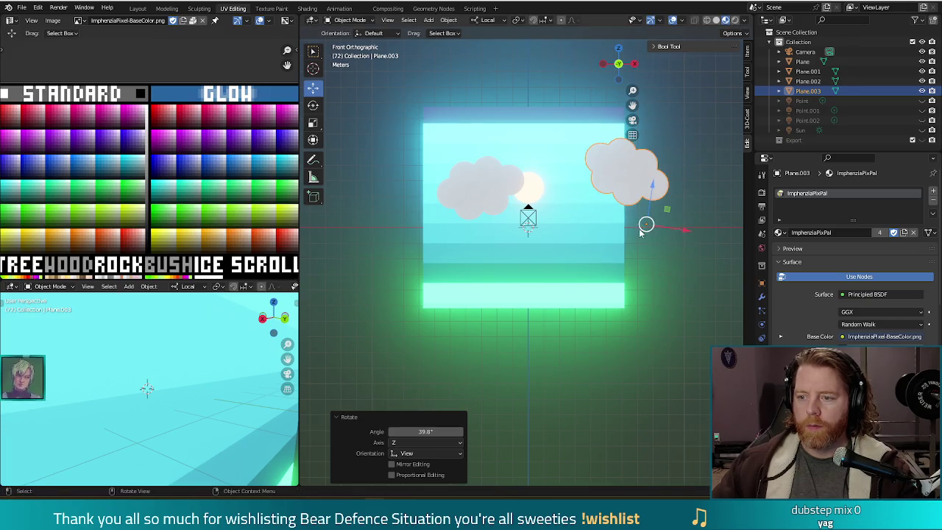
pyautogui.press('r')
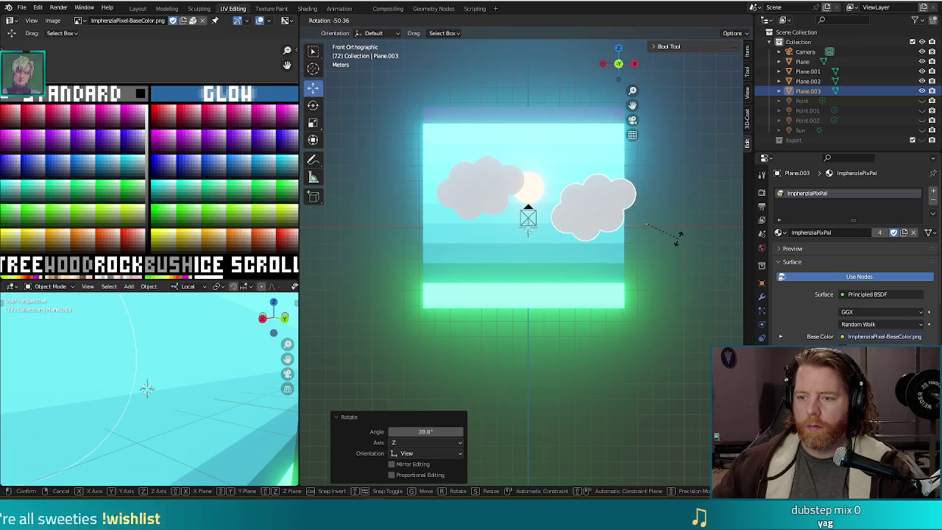
pyautogui.rightClick(681, 245)
pyautogui.moveTo(645, 233); pyautogui.dragTo(624, 234)
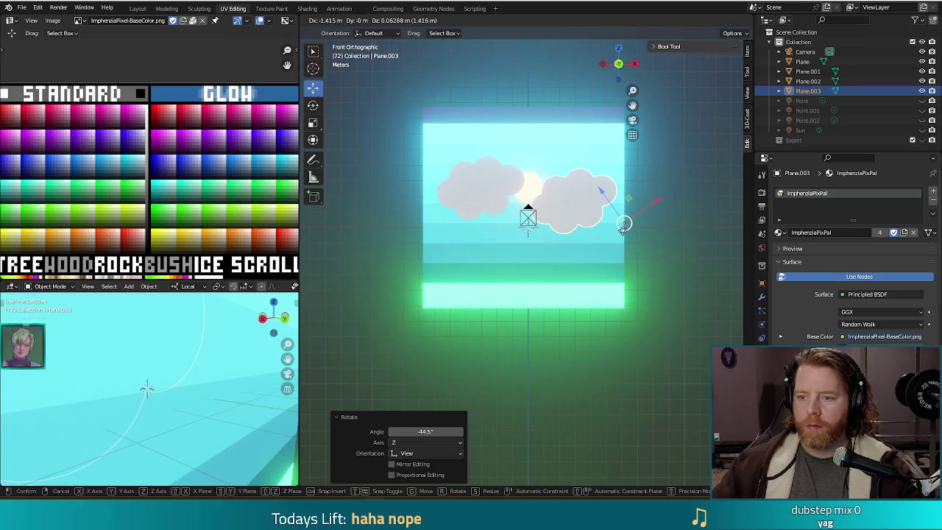
pyautogui.press('F12')
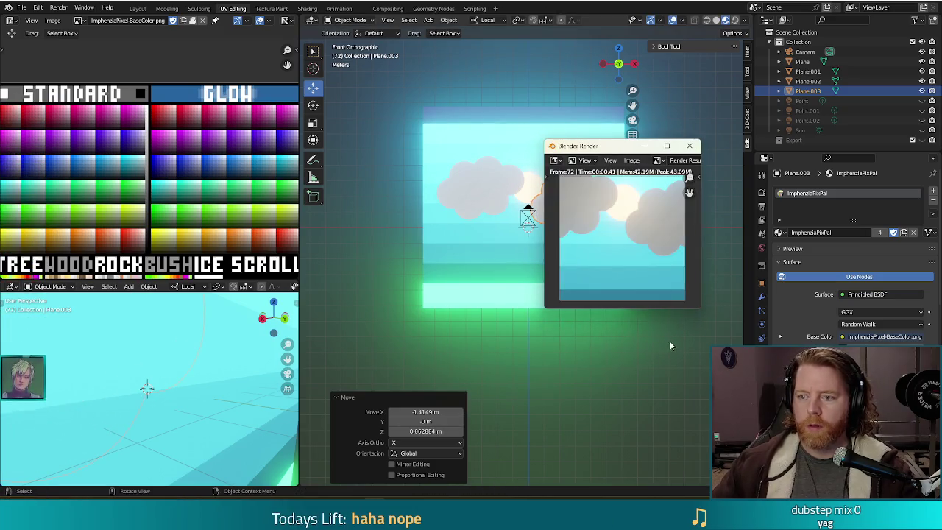
pyautogui.click(689, 146)
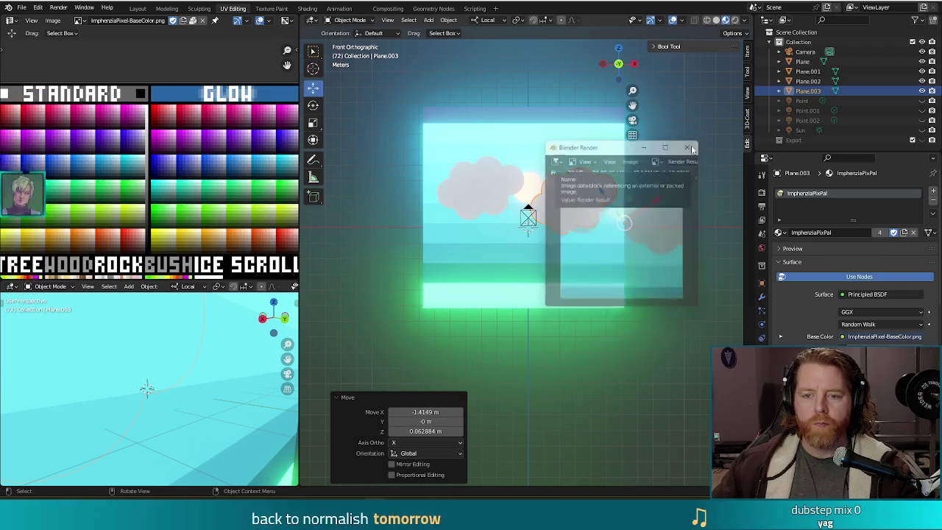
# Add the left cloud Plane.002 to the selection and render both clouds.
pyautogui.click(471, 199)
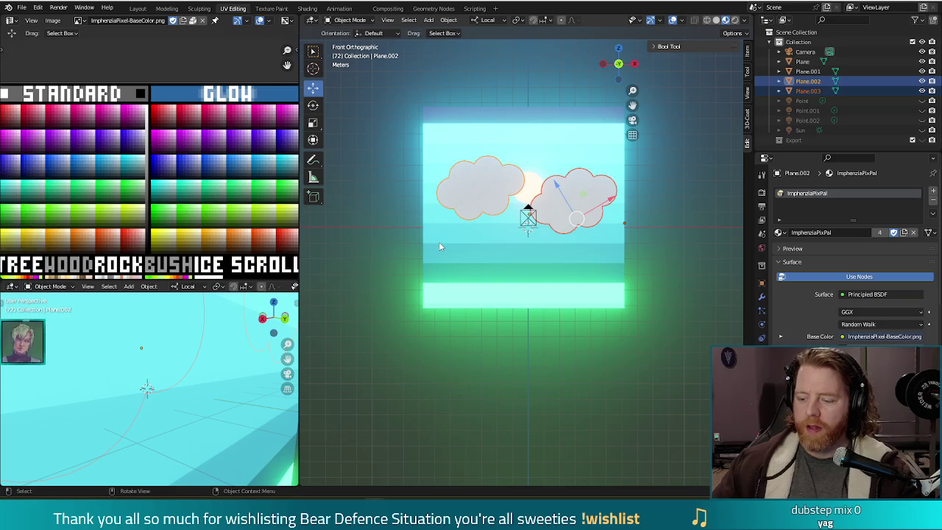
pyautogui.press('F12')
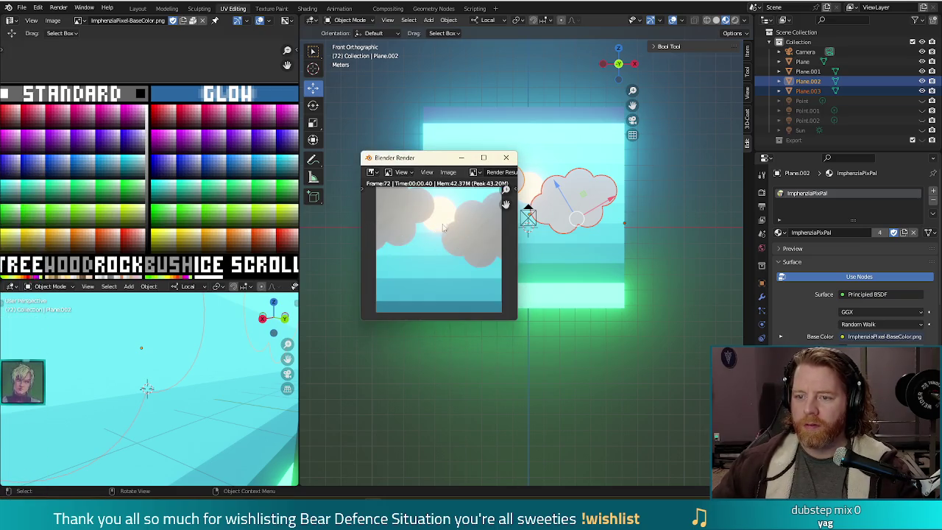
pyautogui.press('Escape')
# Edit both clouds and move their UVs onto another palette colour, then preview the render.
pyautogui.press('Tab')
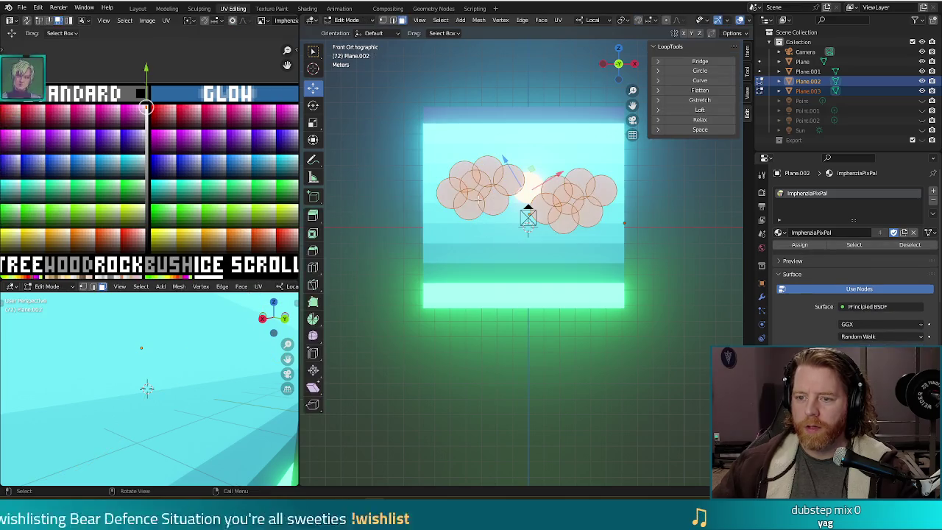
pyautogui.moveTo(225, 160)
pyautogui.mouseDown(button='middle')
pyautogui.moveTo(154, 169)
pyautogui.moveTo(144, 152)
pyautogui.mouseUp(button='middle')
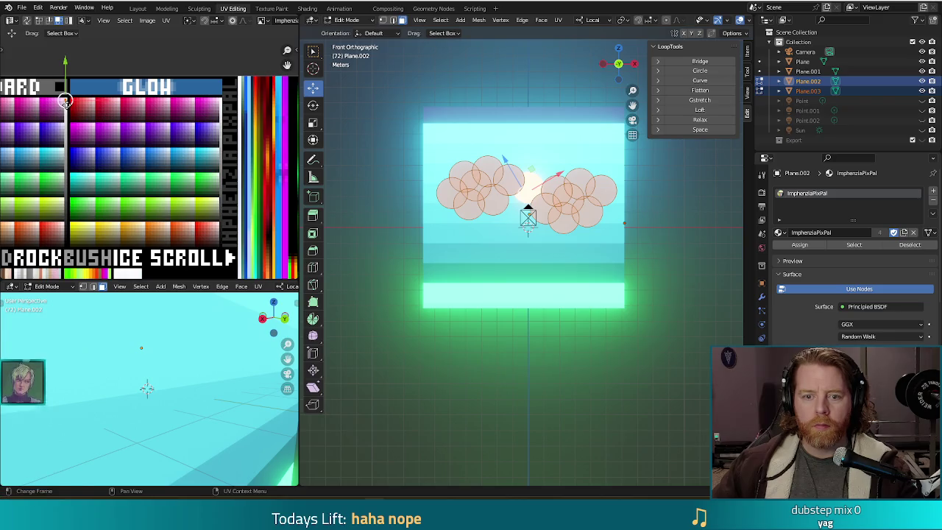
pyautogui.moveTo(65, 103); pyautogui.dragTo(169, 244)
pyautogui.press('F12')
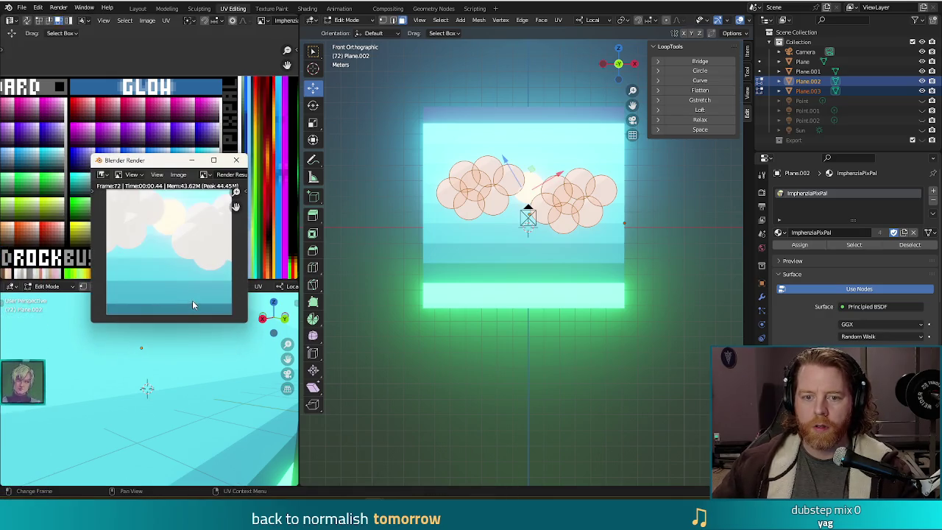
pyautogui.click(236, 159)
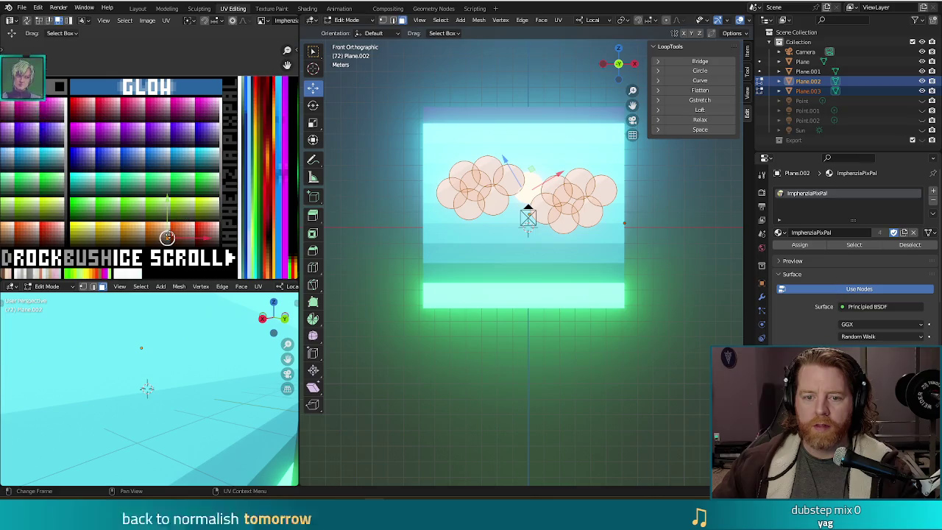
# Shift the cloud UVs onto a paler palette shade, verify with renders, save as miracle.blend, and select Plane.001.
pyautogui.scroll(3, 168, 236)
pyautogui.press('g')
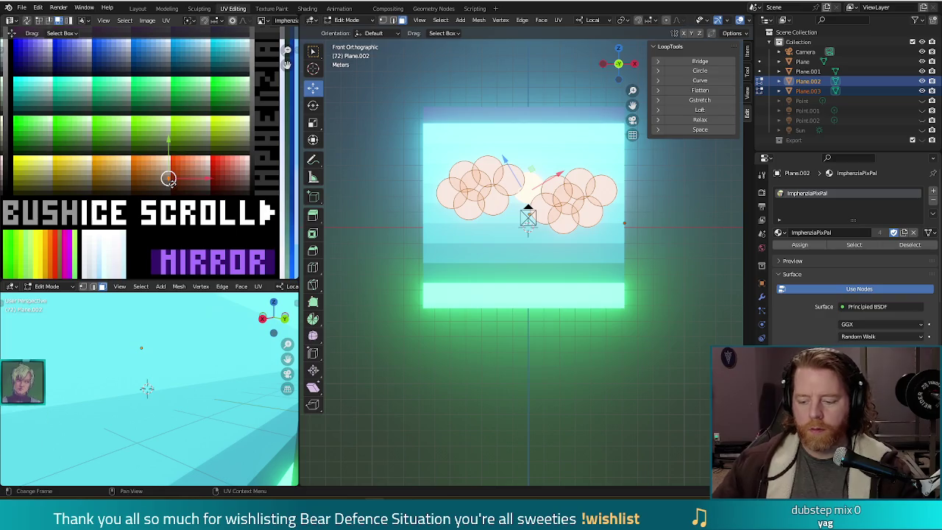
pyautogui.click(169, 180)
pyautogui.press('F12')
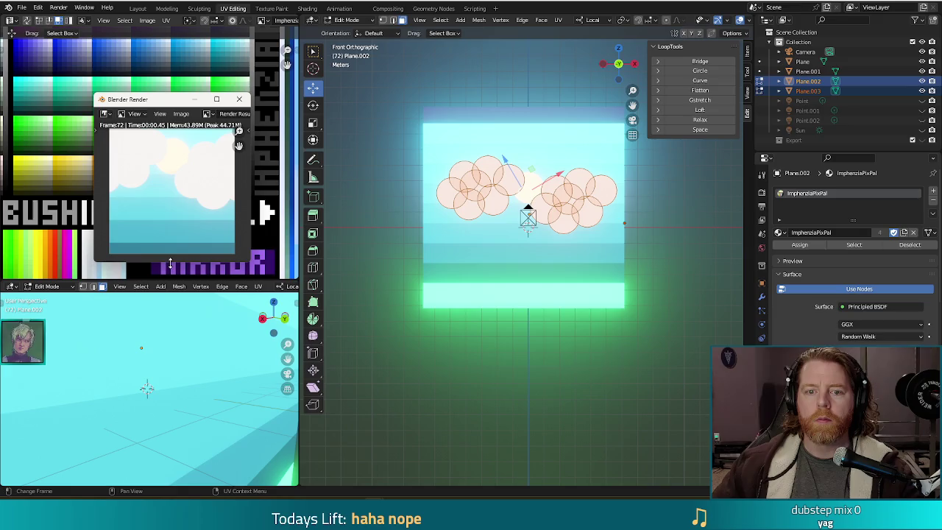
pyautogui.press('Escape')
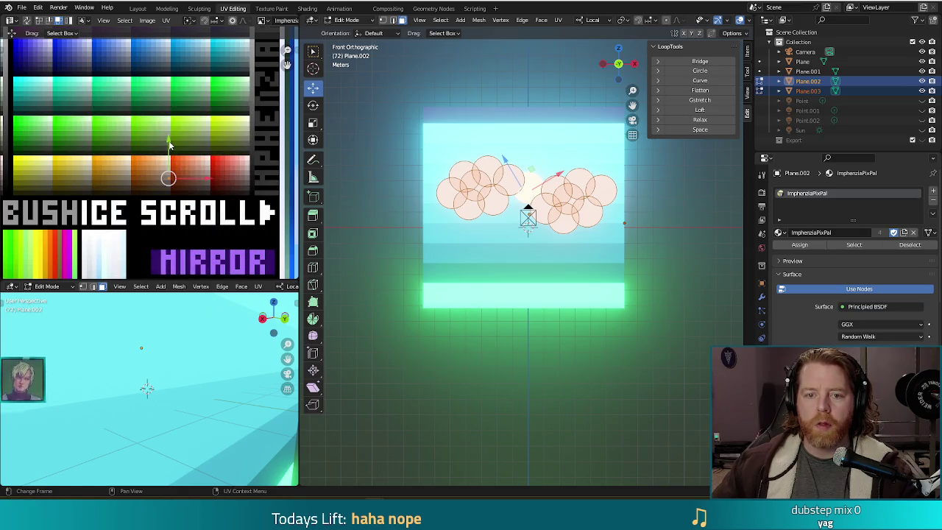
pyautogui.press('F12')
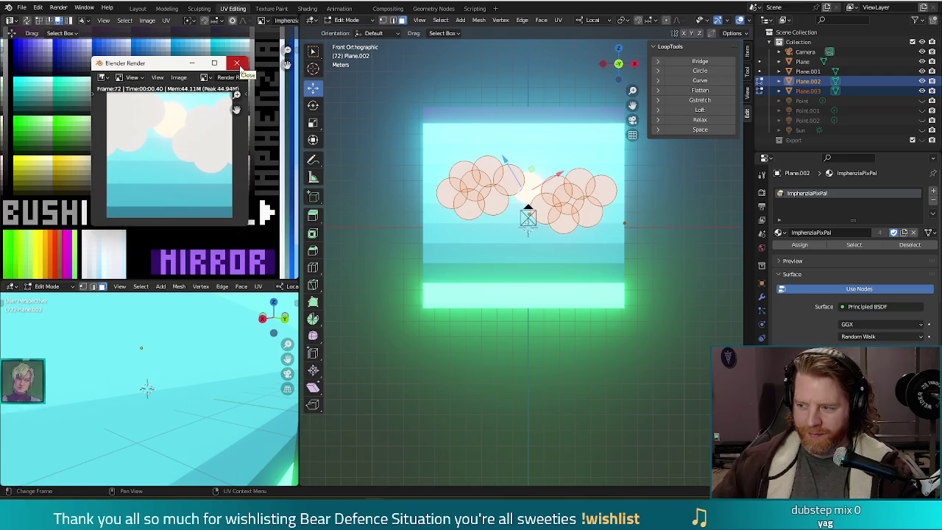
pyautogui.click(236, 63)
pyautogui.hotkey('ctrl', 's')
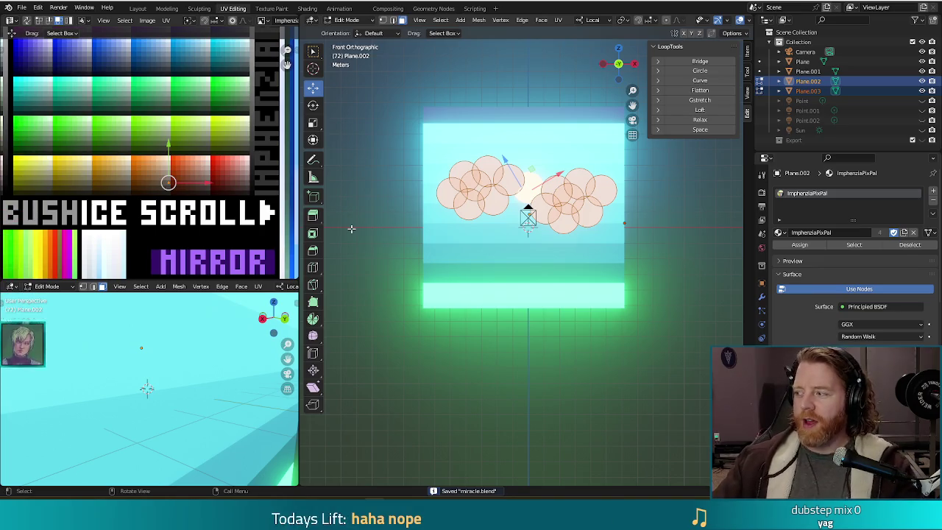
pyautogui.click(533, 188)
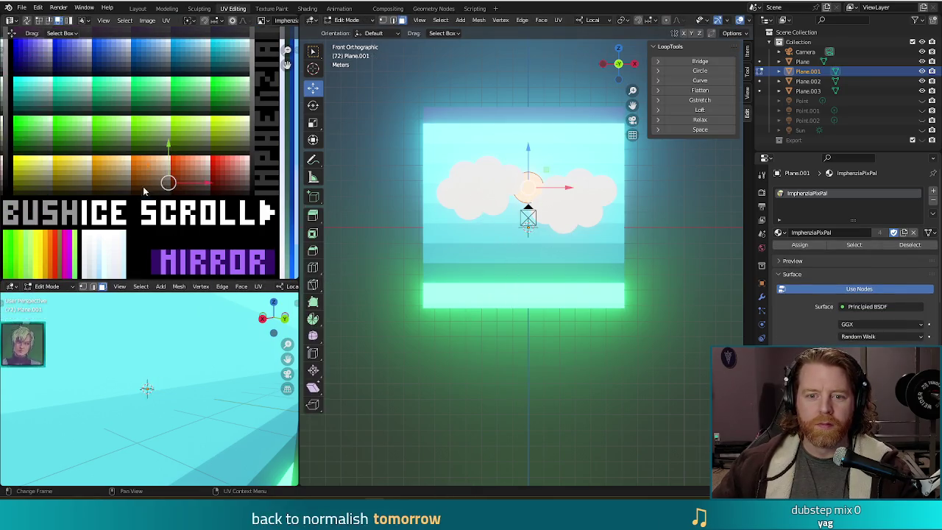
# Zoom the UV Editor, toggle the palette UV point's selection, and open the Select menu.
pyautogui.scroll(-6, 178, 147)
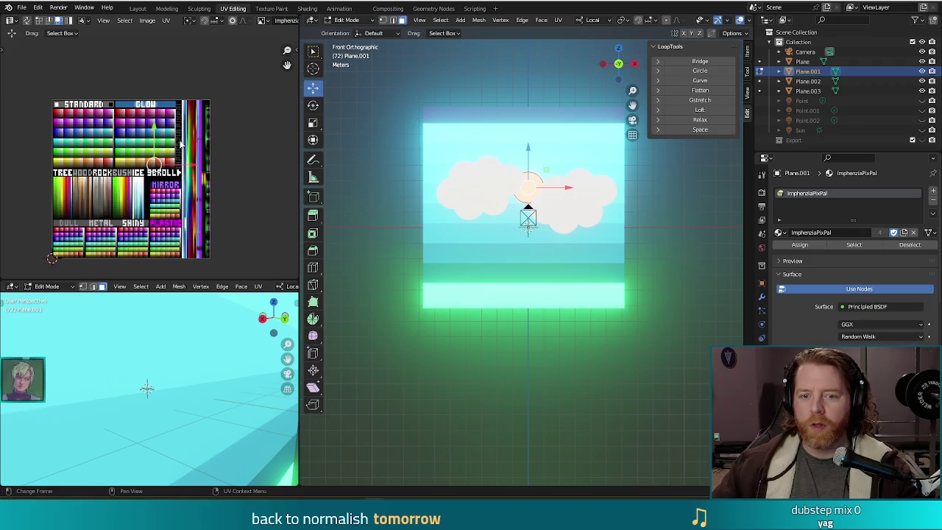
pyautogui.scroll(5, 181, 144)
pyautogui.scroll(1, 182, 149)
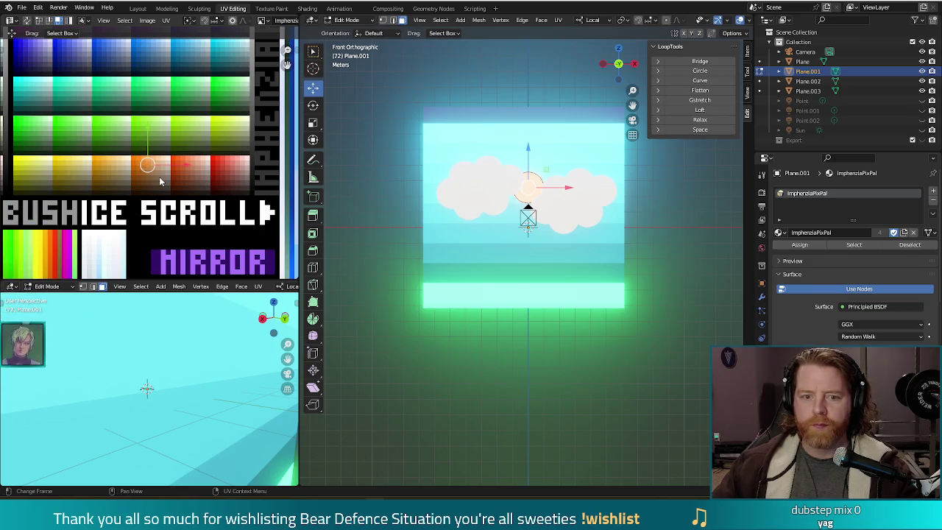
pyautogui.click(162, 181)
pyautogui.click(162, 181)
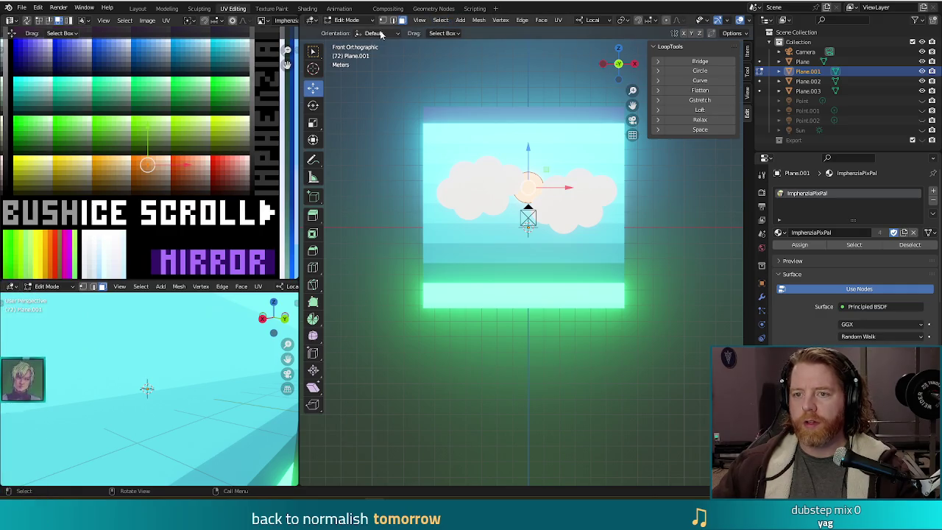
pyautogui.click(441, 20)
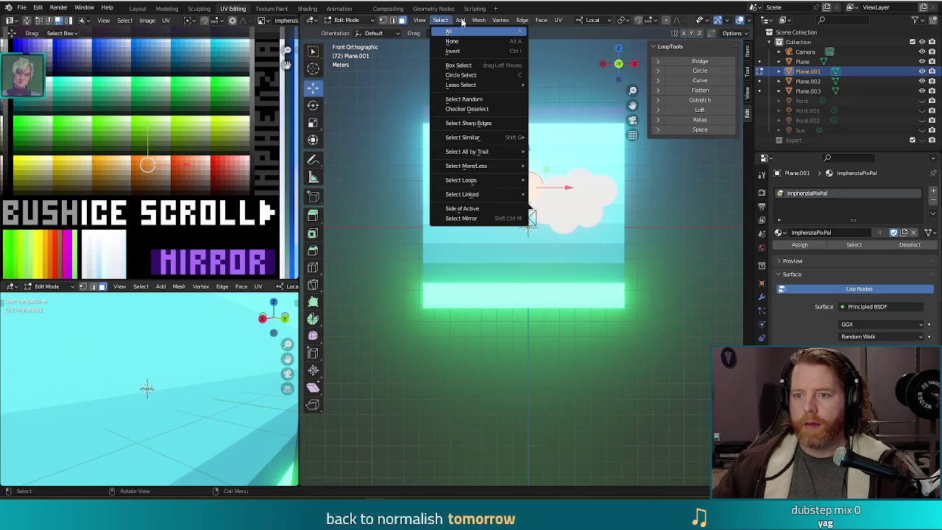
# Add a new plane, rotate it -90° upright, and raise it toward the sun.
pyautogui.click(460, 20)
pyautogui.click(466, 32)
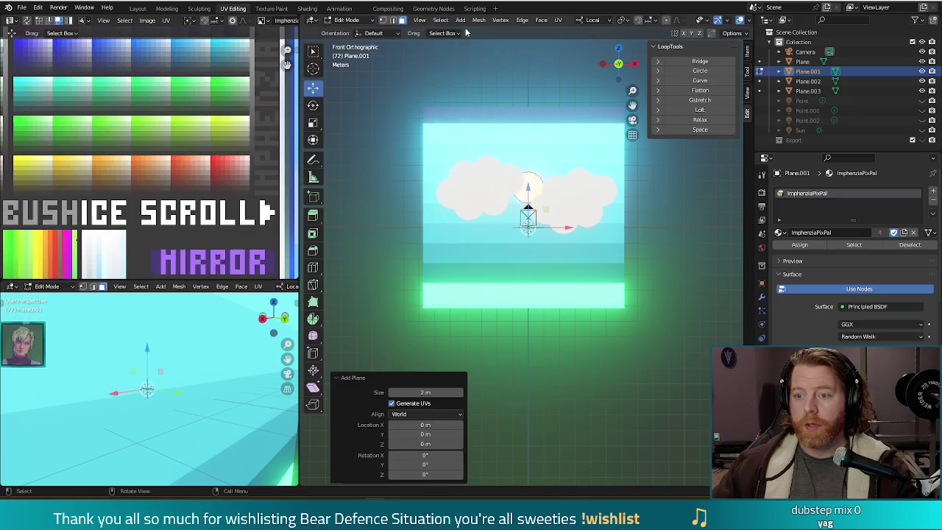
pyautogui.scroll(5, 598, 270)
pyautogui.scroll(-4, 569, 276)
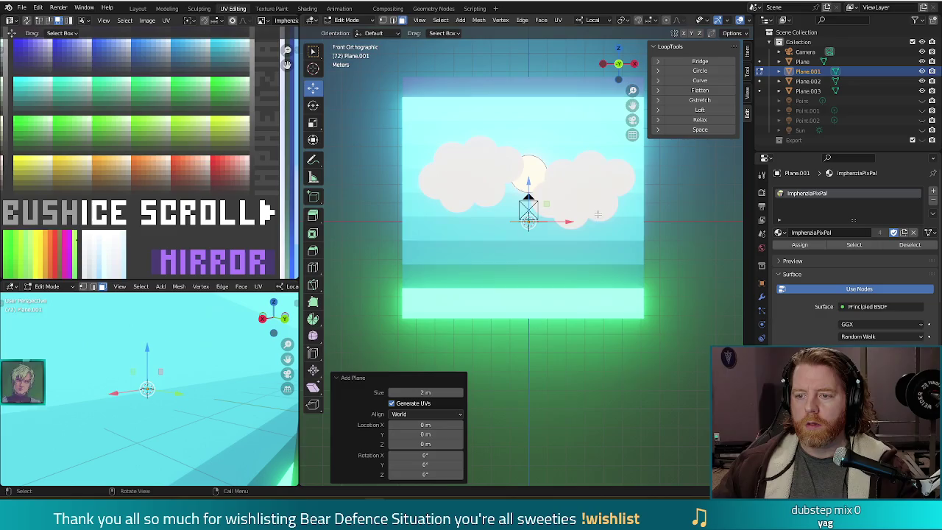
pyautogui.press('KP_3')
pyautogui.press('r')
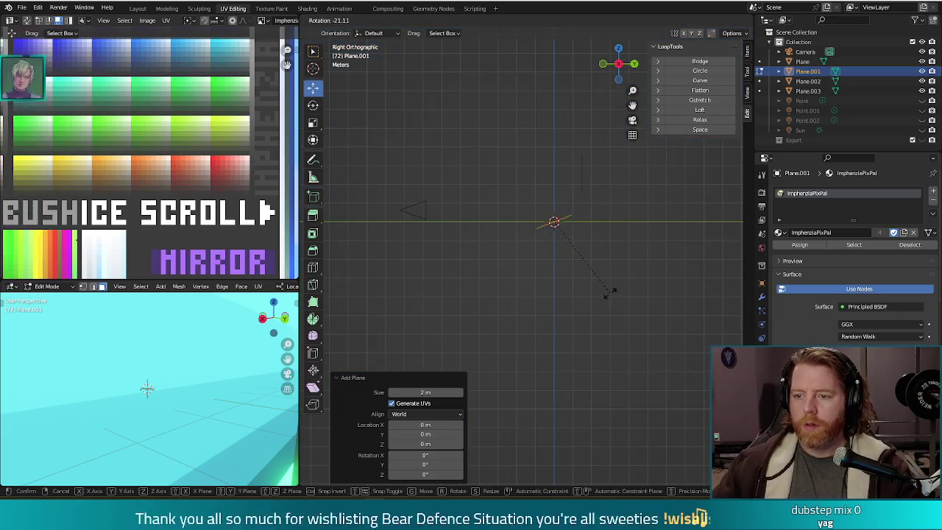
pyautogui.click(602, 203)
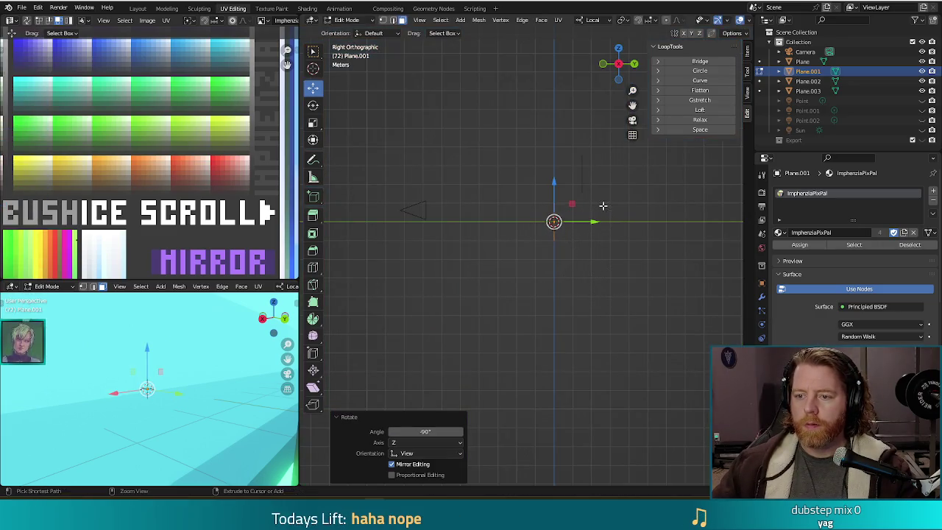
pyautogui.press('KP_1')
pyautogui.scroll(4, 620, 214)
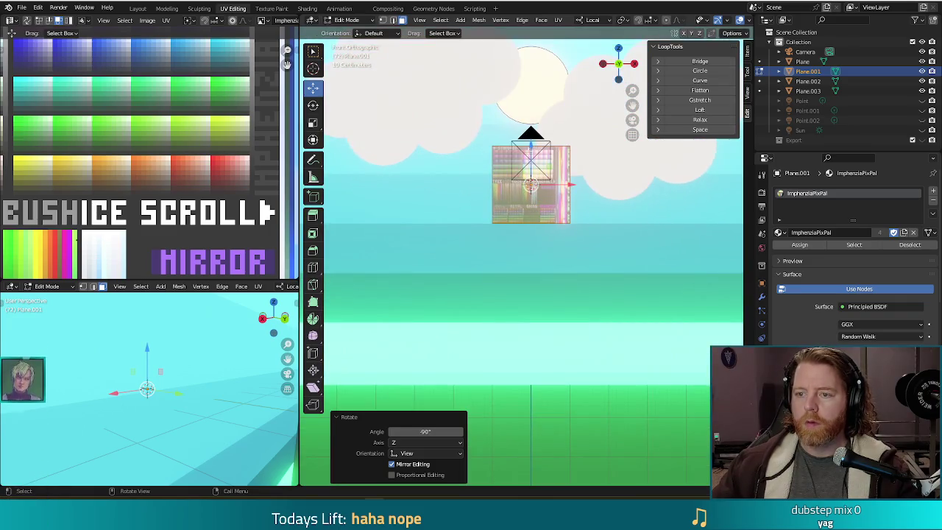
pyautogui.moveTo(530, 147); pyautogui.dragTo(530, 102)
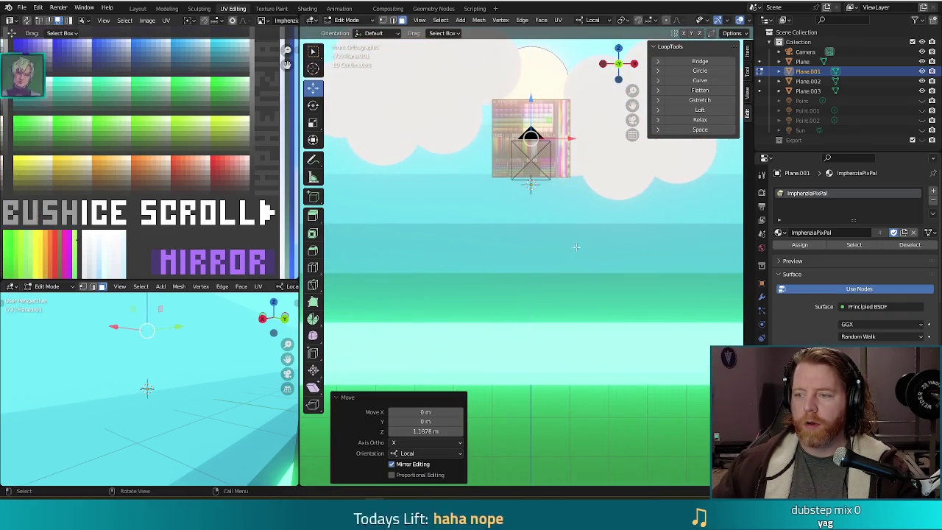
# Narrow the plane's width, enlarge it to 2.354, and stretch it vertically to 2.866.
pyautogui.press('s')
pyautogui.press('x')
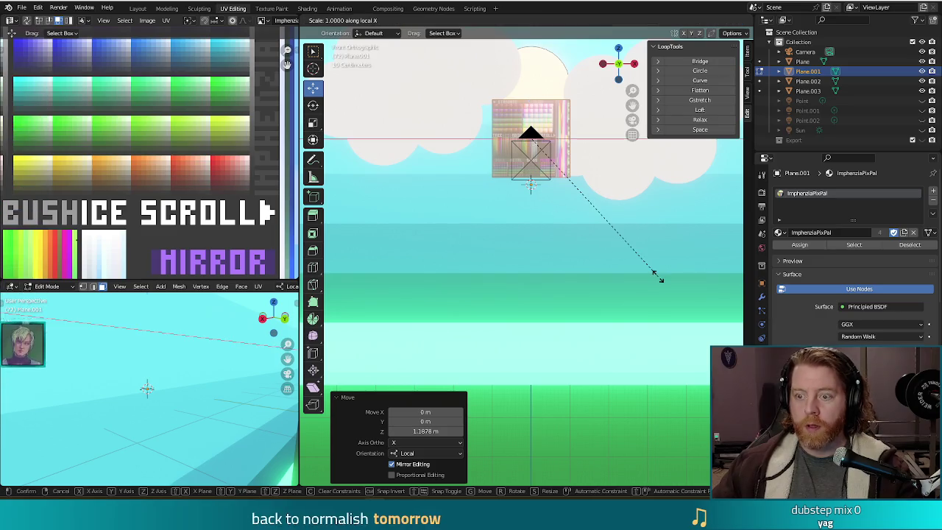
pyautogui.click(548, 157)
pyautogui.press('s')
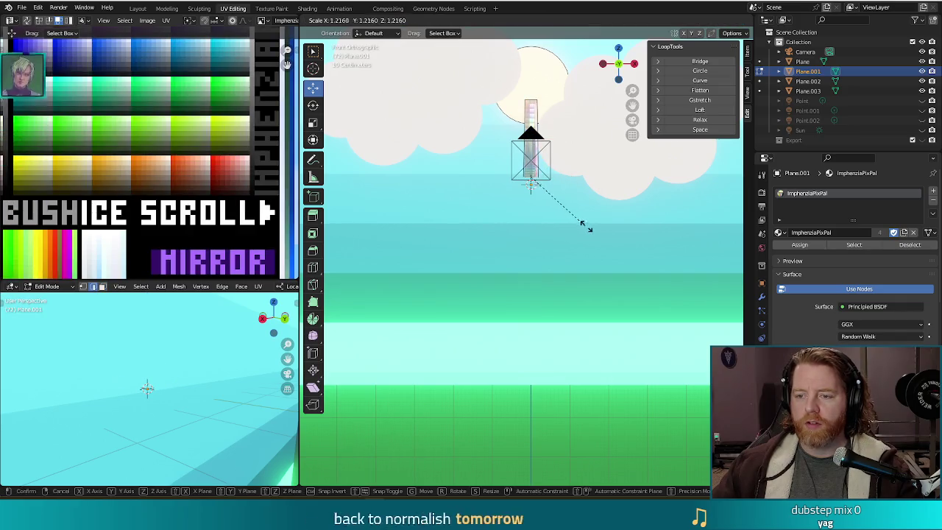
pyautogui.click(649, 255)
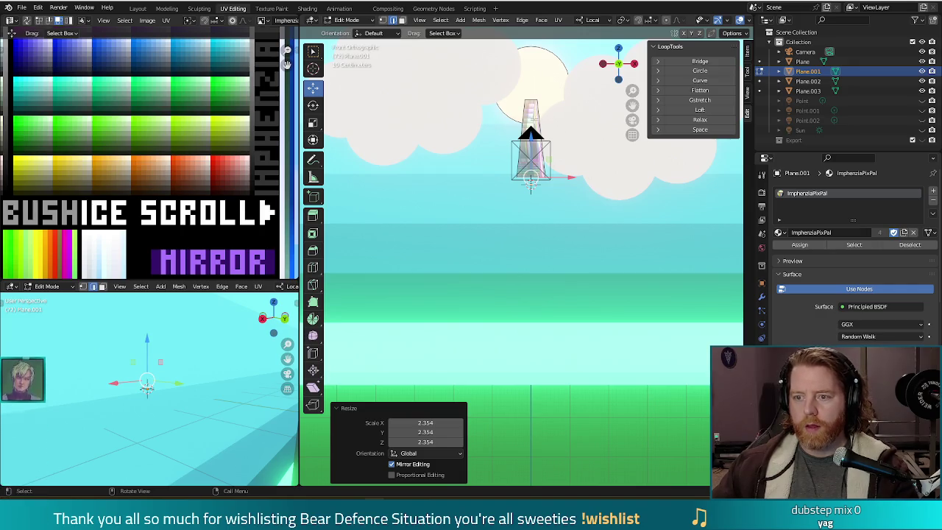
pyautogui.hotkey('ctrl', 'l')
pyautogui.press('s')
pyautogui.press('z')
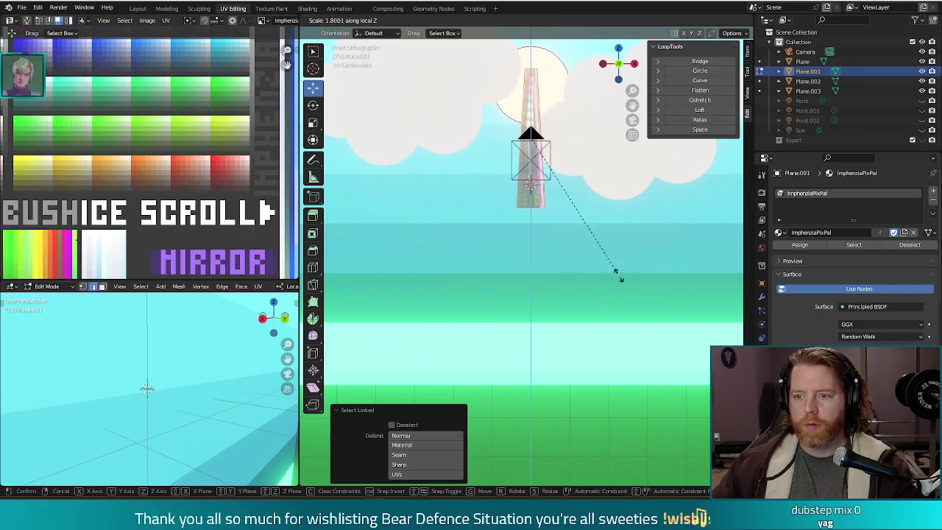
pyautogui.click(631, 273)
# Lower the beam, move it 1.461 m along Y, and test-render from the camera view.
pyautogui.press('g')
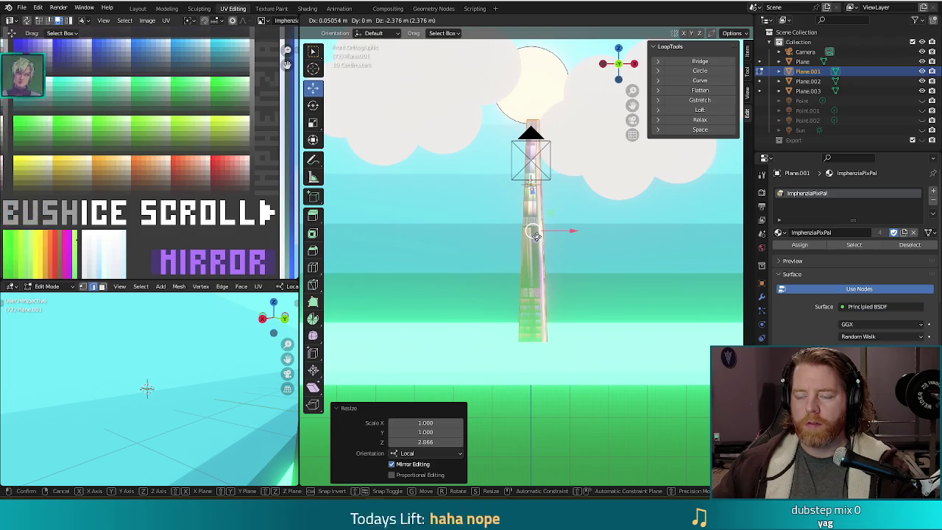
pyautogui.click(536, 235)
pyautogui.moveTo(536, 235)
pyautogui.mouseDown(button='middle')
pyautogui.moveTo(566, 273)
pyautogui.moveTo(568, 243)
pyautogui.mouseUp(button='middle')
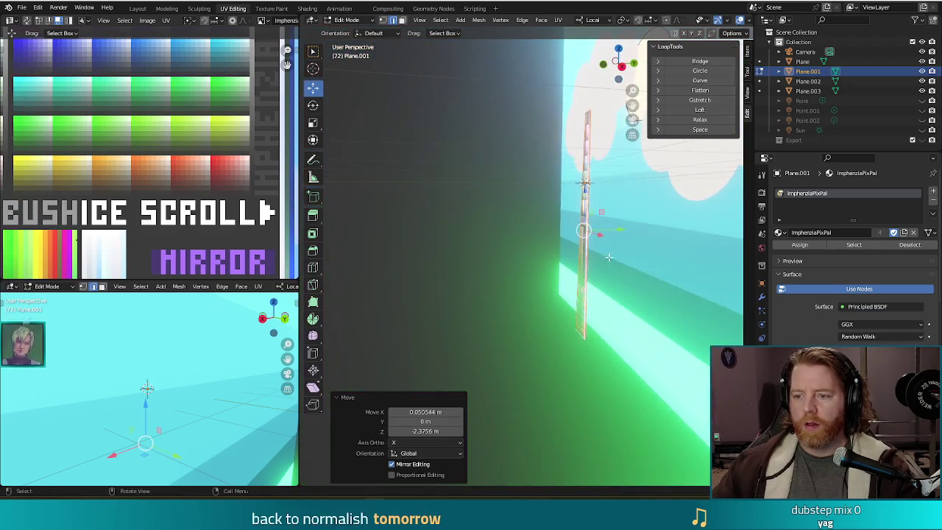
pyautogui.press('g')
pyautogui.press('y')
pyautogui.press('y')
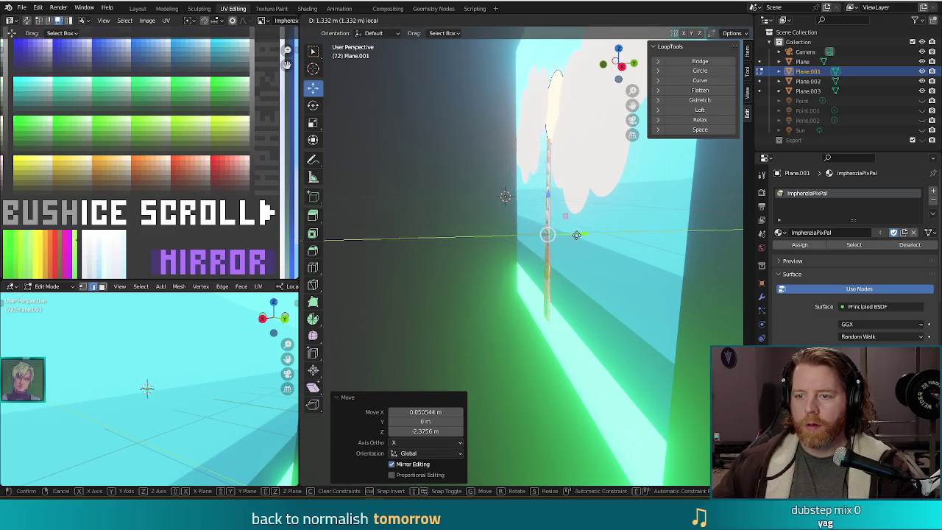
pyautogui.click(515, 243)
pyautogui.moveTo(516, 243); pyautogui.dragTo(485, 254, button='middle')
pyautogui.press('KP_0')
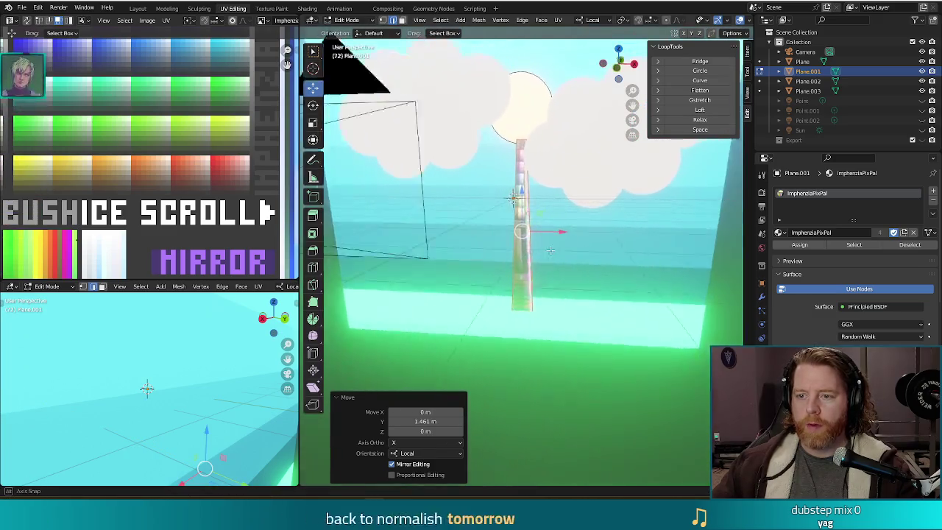
pyautogui.press('F12')
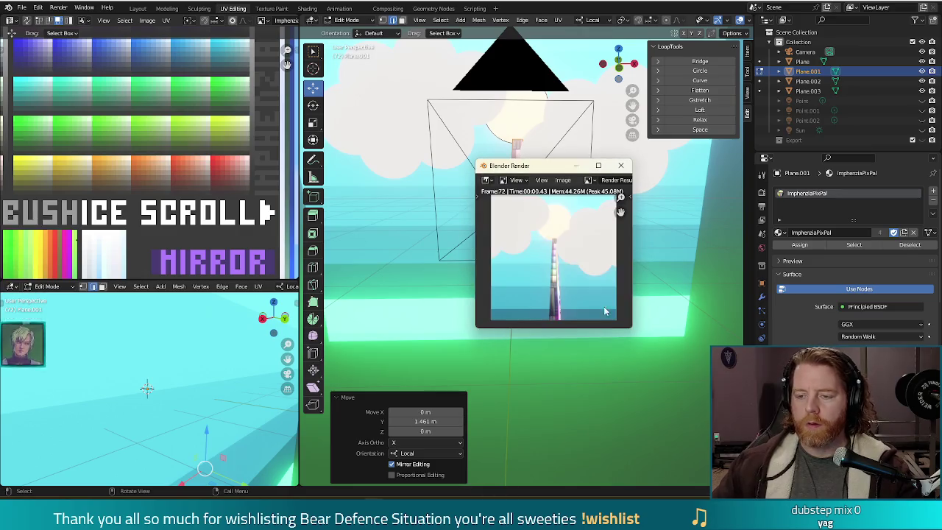
pyautogui.click(628, 167)
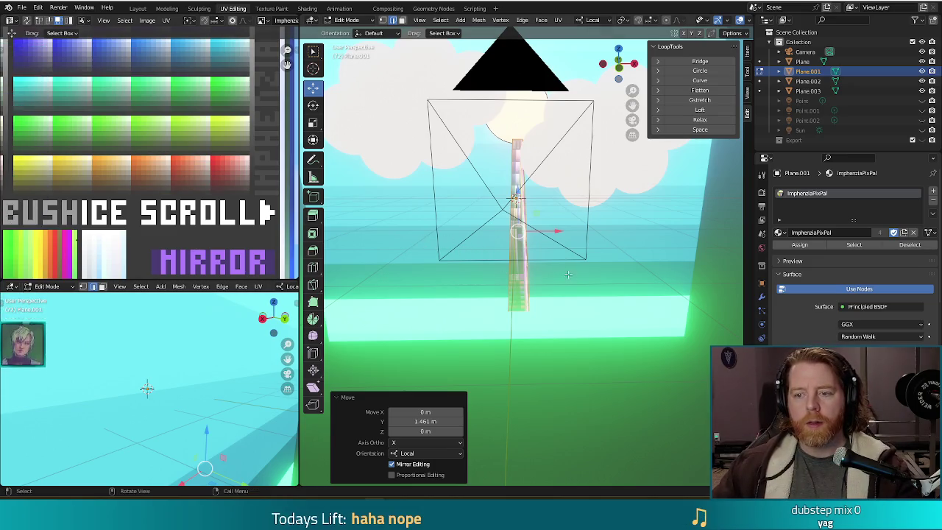
# Collapse the beam's UVs to a single point and move them onto a palette swatch.
pyautogui.press('KP_0')
pyautogui.scroll(-5, 142, 133)
pyautogui.scroll(-2, 142, 134)
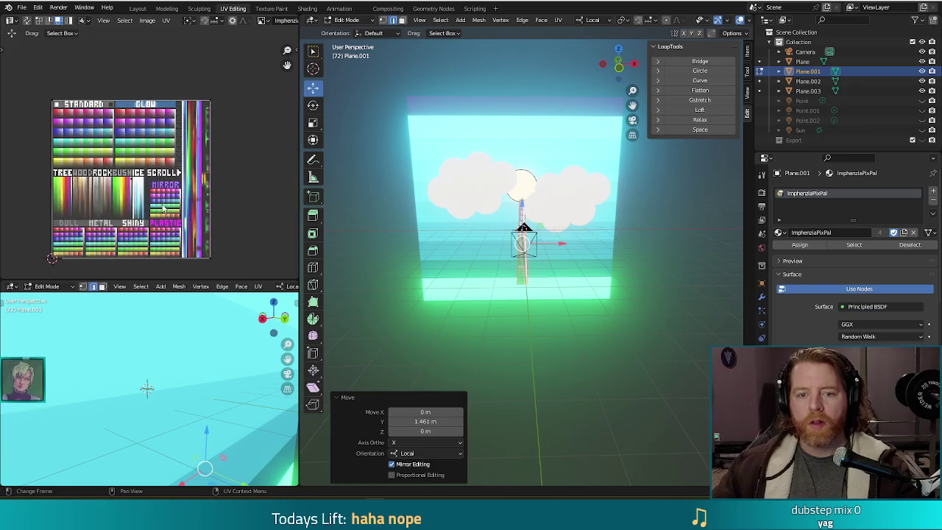
pyautogui.press('s')
pyautogui.press('0')
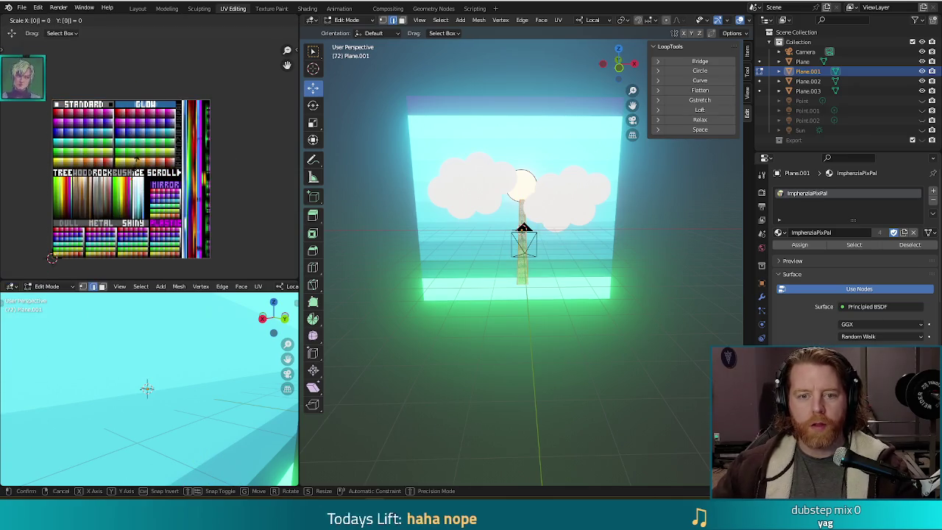
pyautogui.press('Return')
pyautogui.scroll(3, 142, 203)
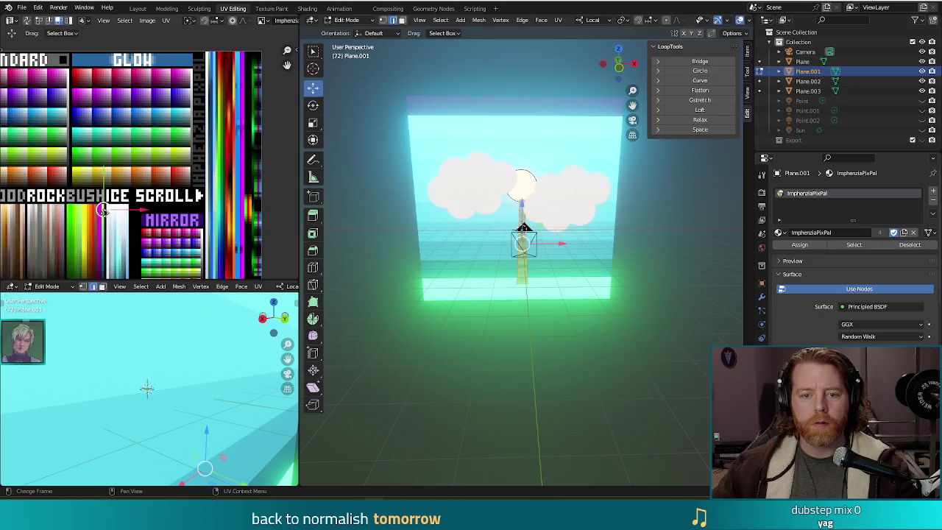
pyautogui.press('g')
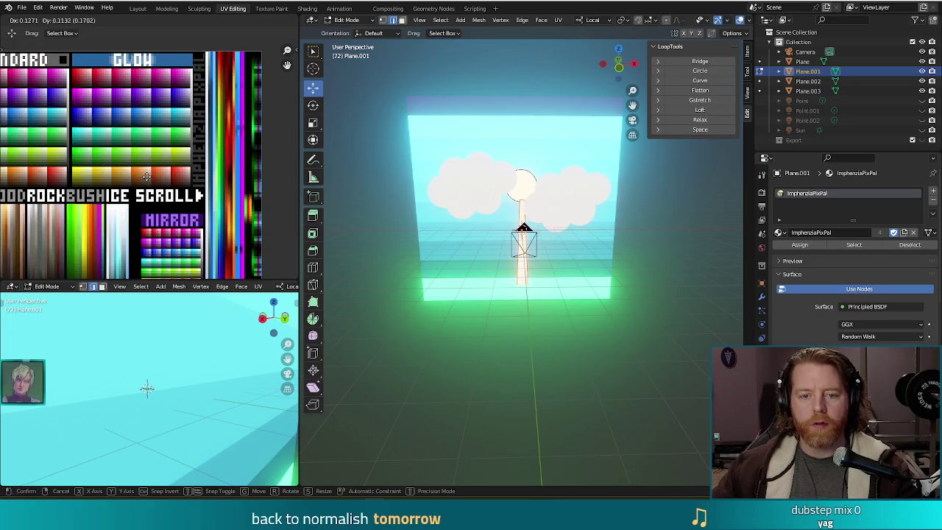
pyautogui.click(147, 176)
# Select the linked UVs, shift them onto a paler cream shade, and render to check.
pyautogui.scroll(2, 146, 177)
pyautogui.scroll(2, 147, 177)
pyautogui.scroll(2, 147, 177)
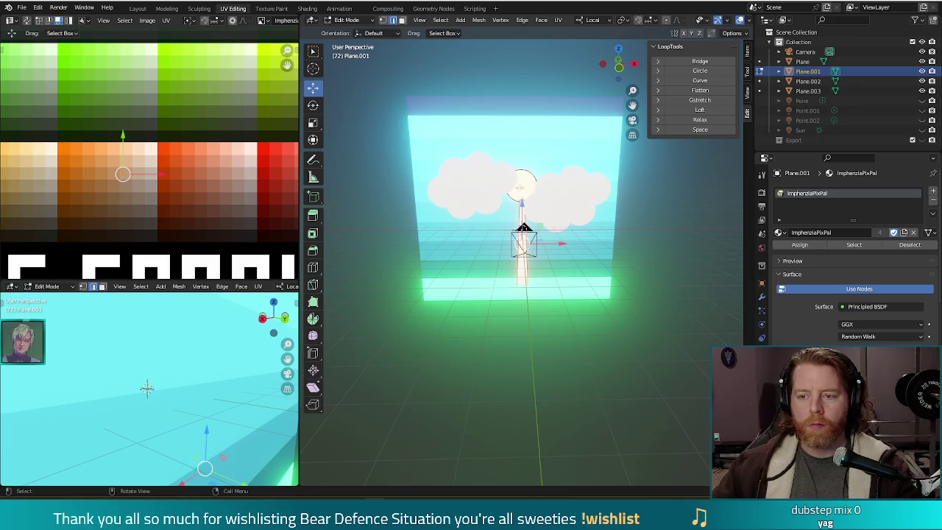
pyautogui.press('l')
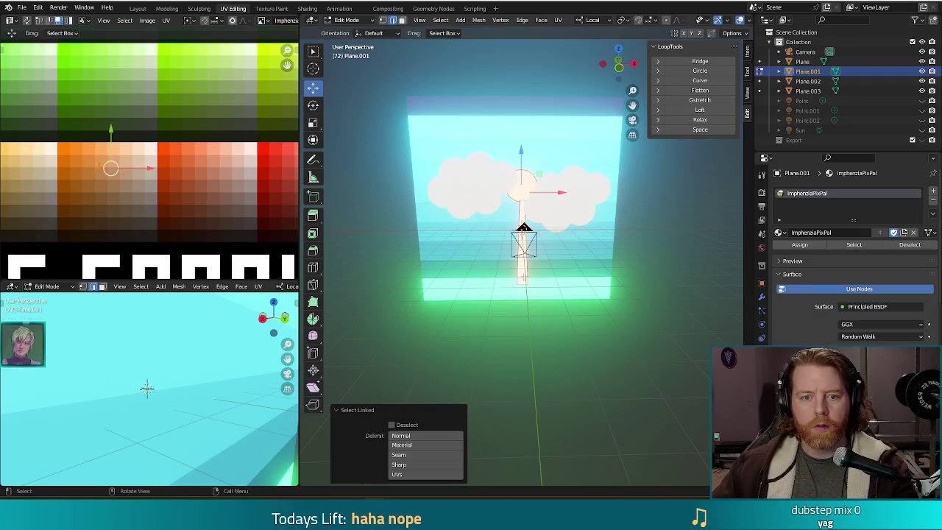
pyautogui.click(127, 188)
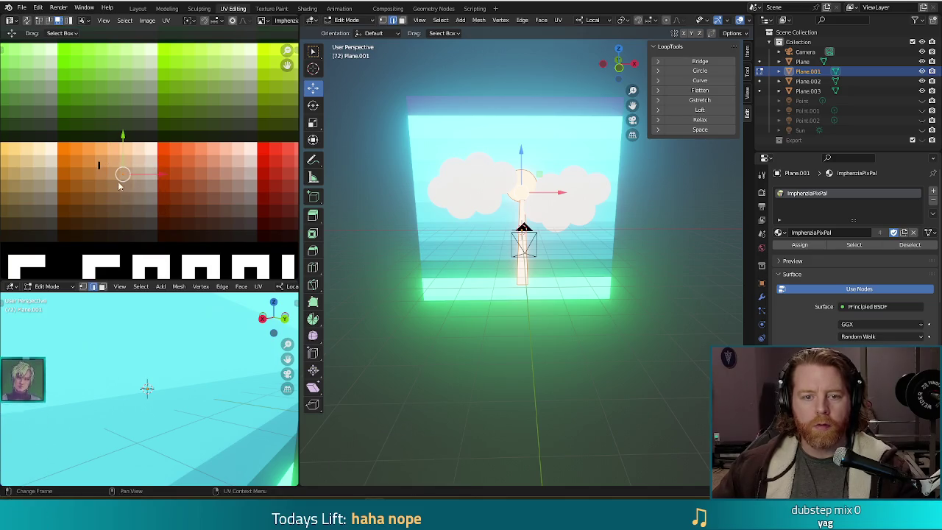
pyautogui.moveTo(123, 179); pyautogui.dragTo(94, 157)
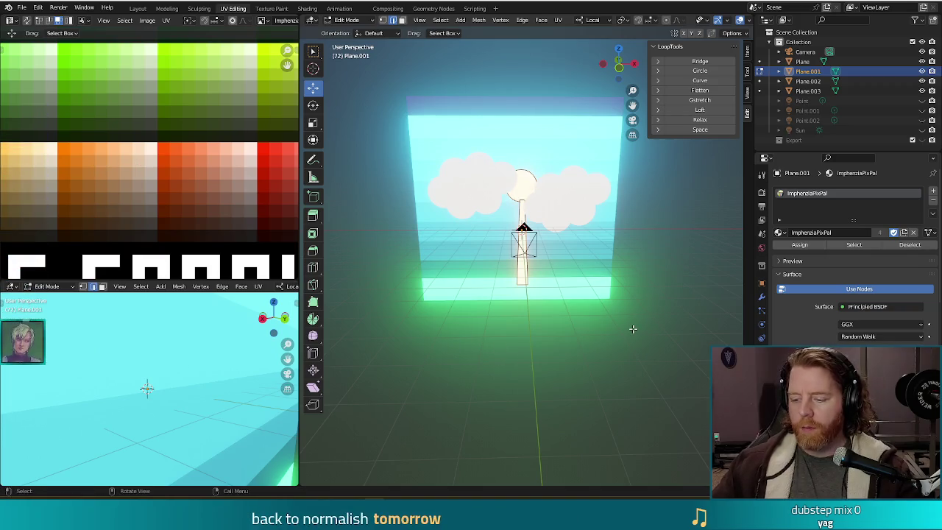
pyautogui.press('F12')
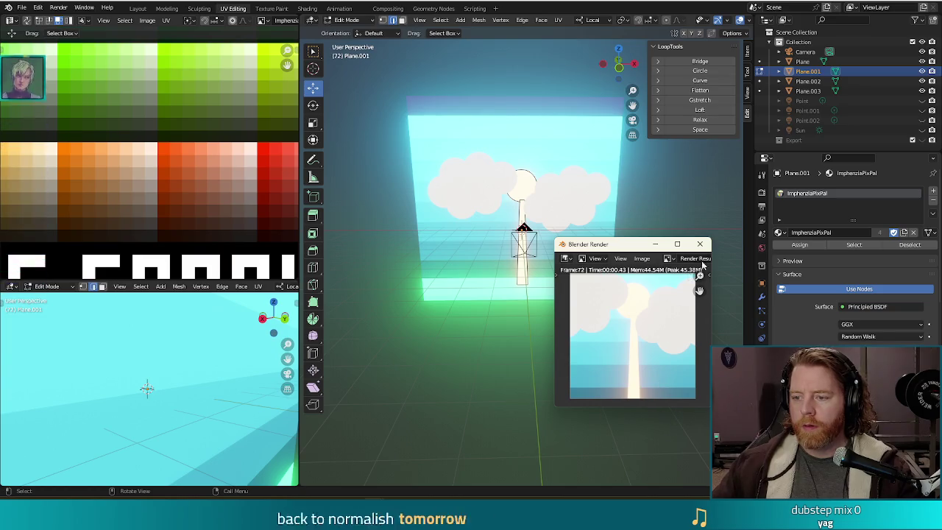
# Orbit back to a front-on view and re-render the clouds, sun and light ray.
pyautogui.press('Escape')
pyautogui.moveTo(660, 423); pyautogui.dragTo(518, 209, button='middle')
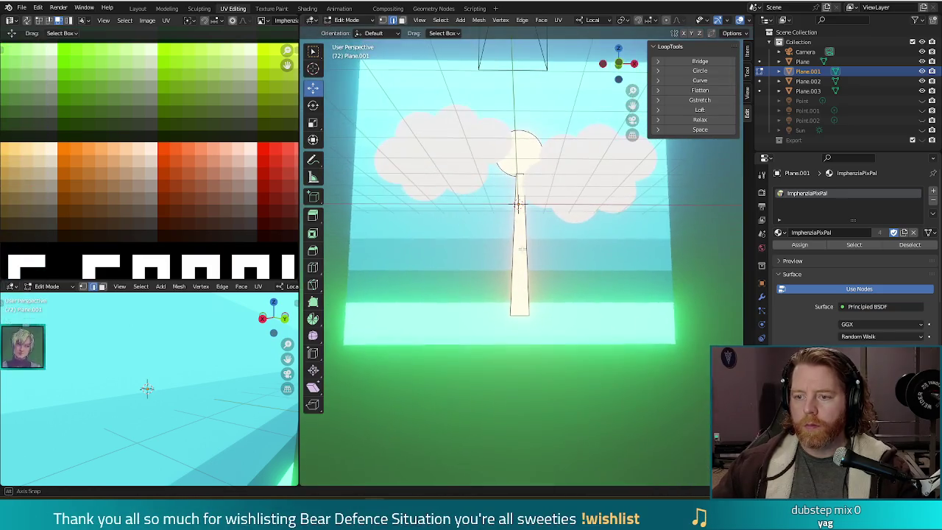
pyautogui.keyDown('shift'); pyautogui.moveTo(540, 250); pyautogui.dragTo(517, 250, button='middle'); pyautogui.keyUp('shift')
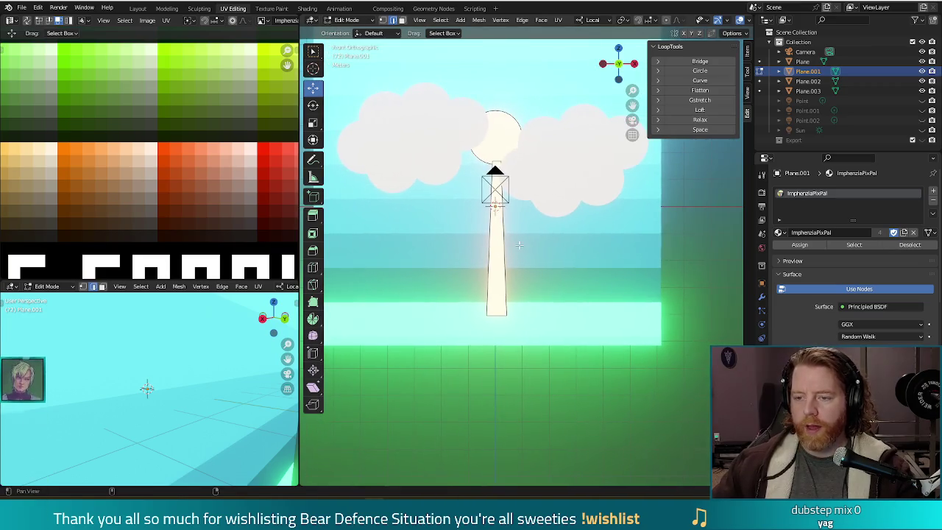
pyautogui.press('F12')
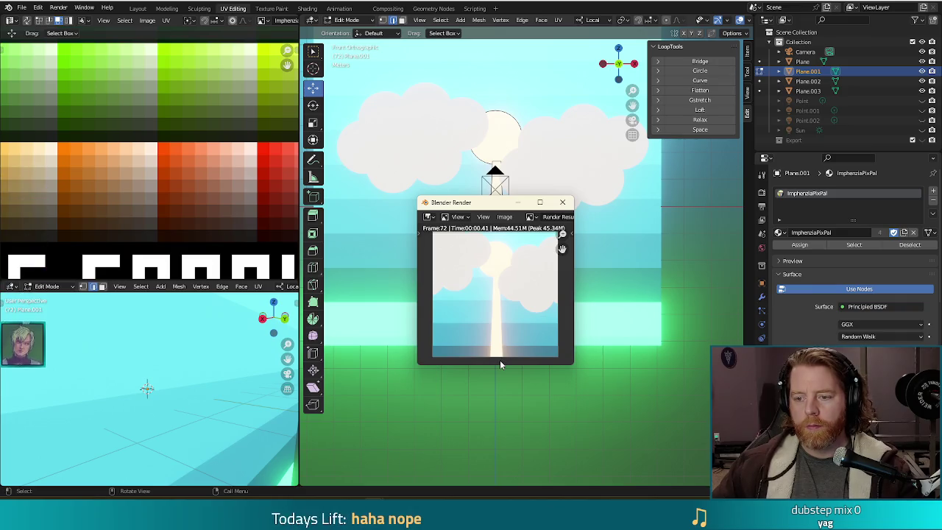
pyautogui.press('Escape')
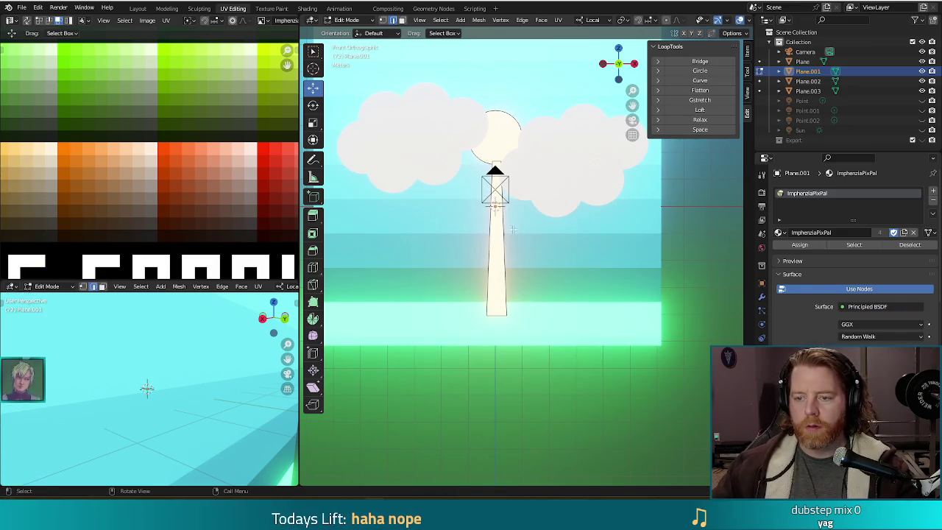
# Duplicate the light beam, tilt the copy 15°, and position it under the sun.
pyautogui.click(495, 283)
pyautogui.hotkey('shift', 'd')
pyautogui.press('Escape')
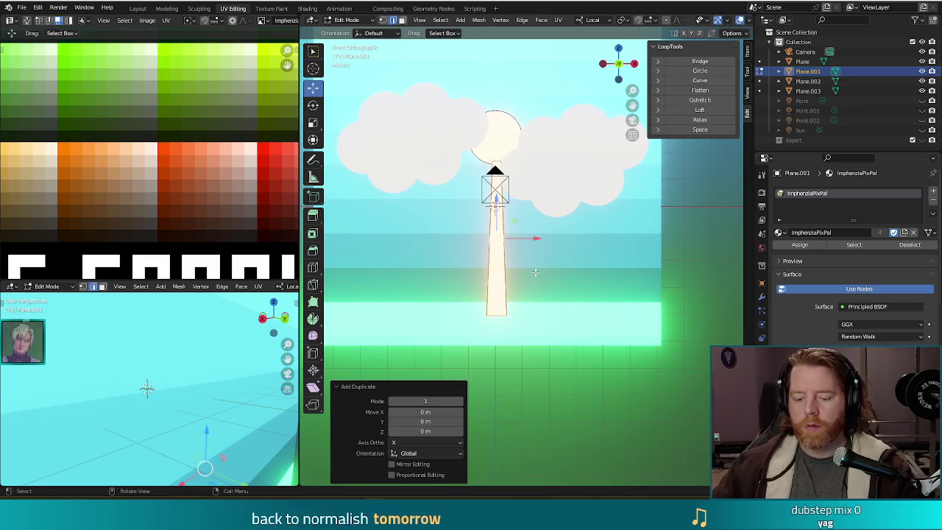
pyautogui.press('r')
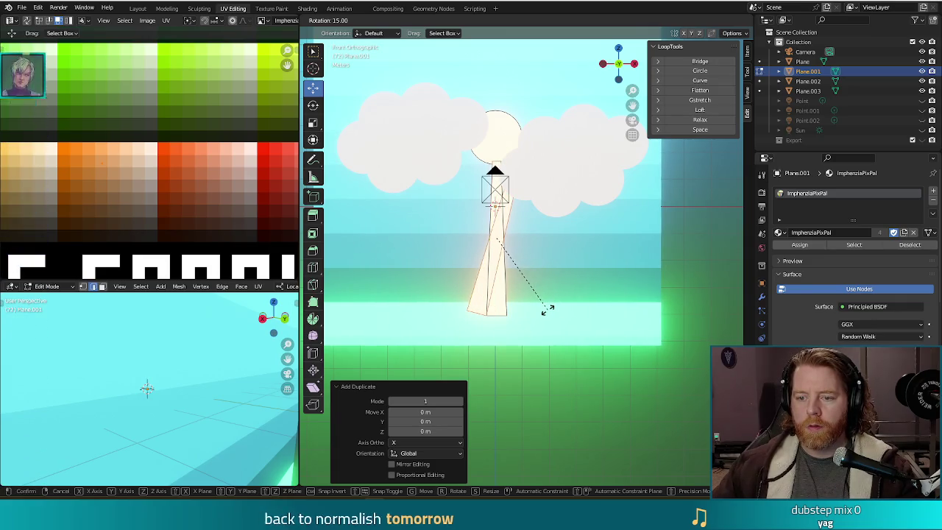
pyautogui.click(547, 307)
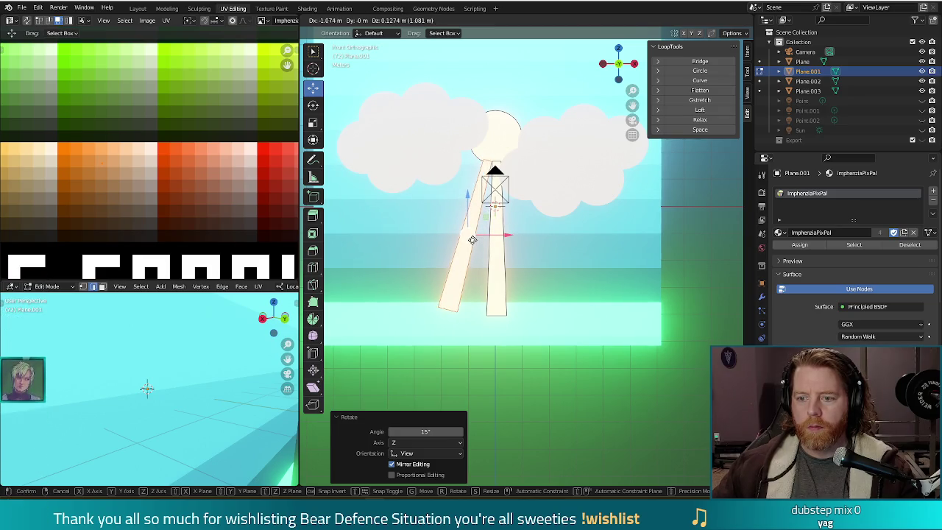
pyautogui.click(472, 240)
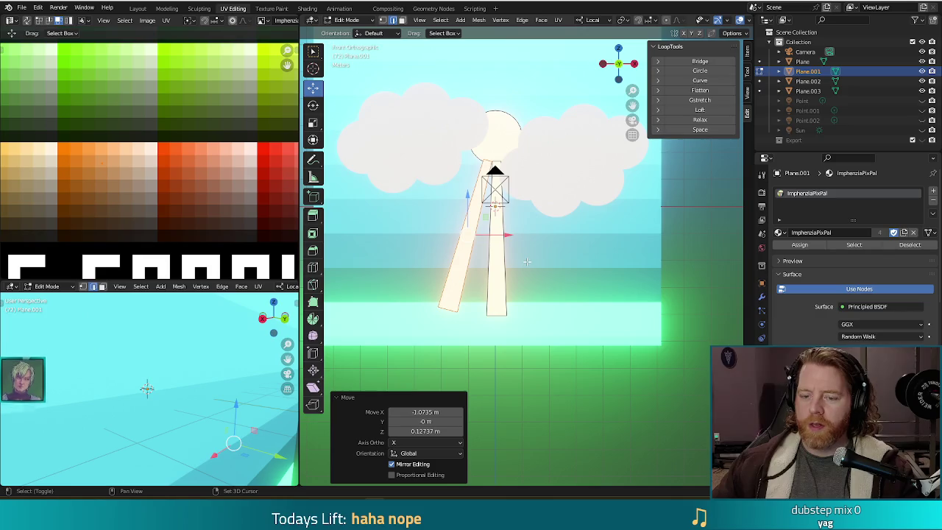
# Duplicate the ray again, tilt it, and place it left of the centre ray.
pyautogui.hotkey('shift', 'd')
pyautogui.press('r')
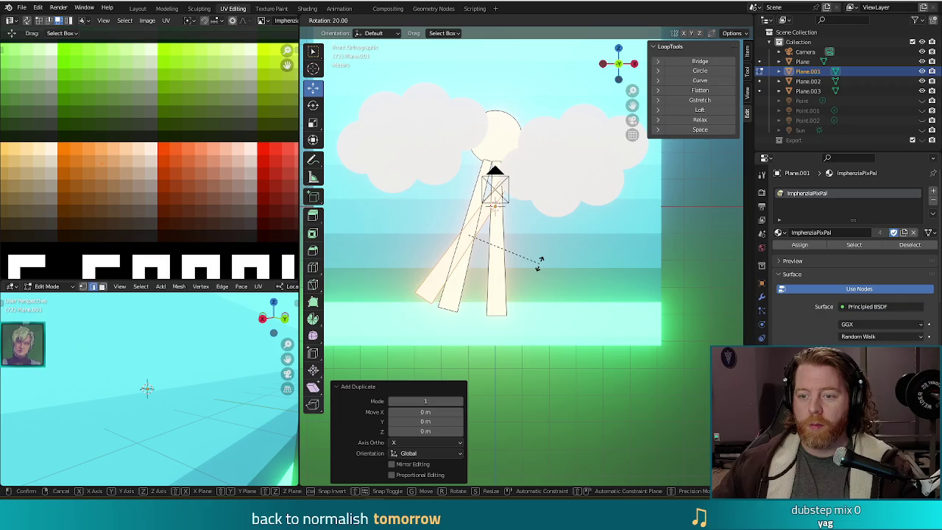
pyautogui.click(540, 265)
pyautogui.press('g')
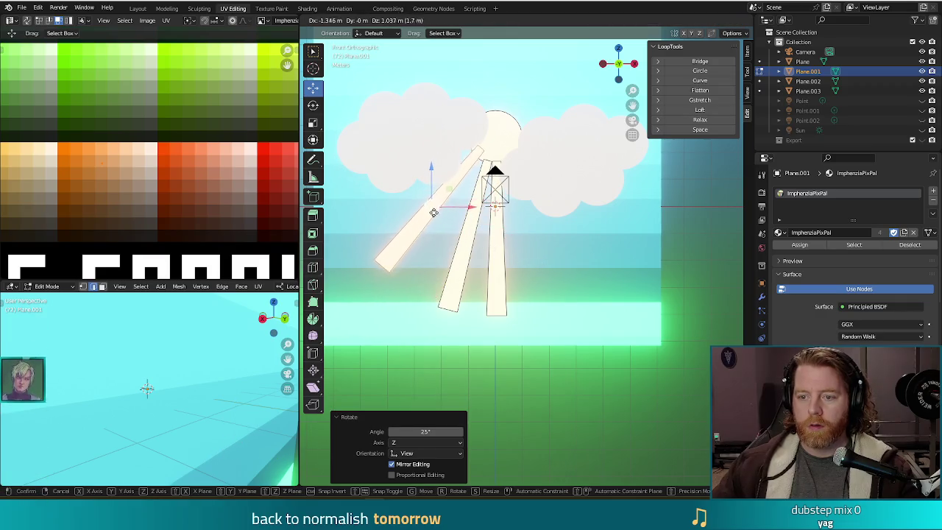
pyautogui.click(433, 219)
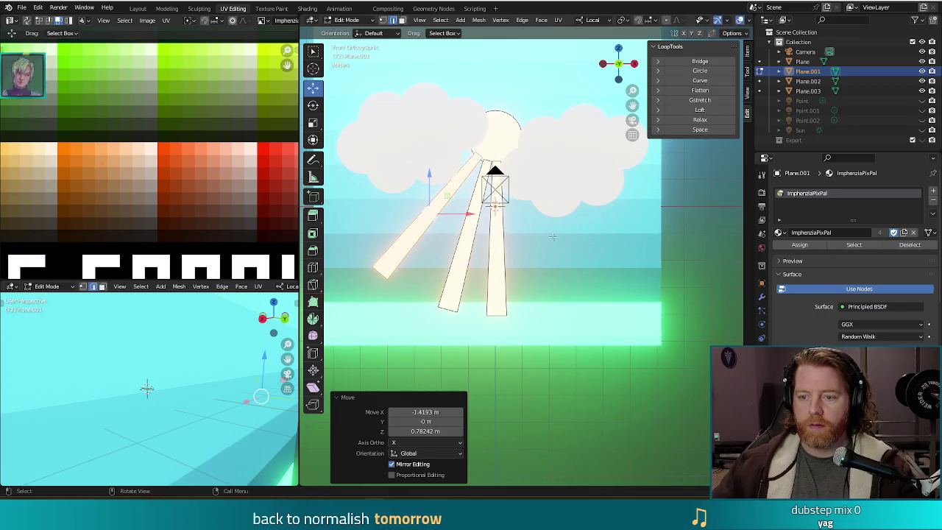
pyautogui.press('r')
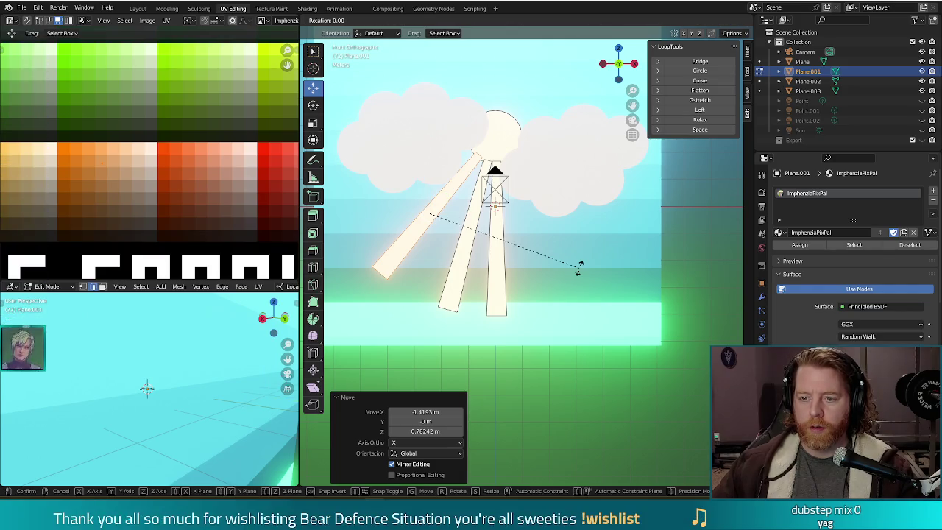
pyautogui.click(581, 259)
pyautogui.press('g')
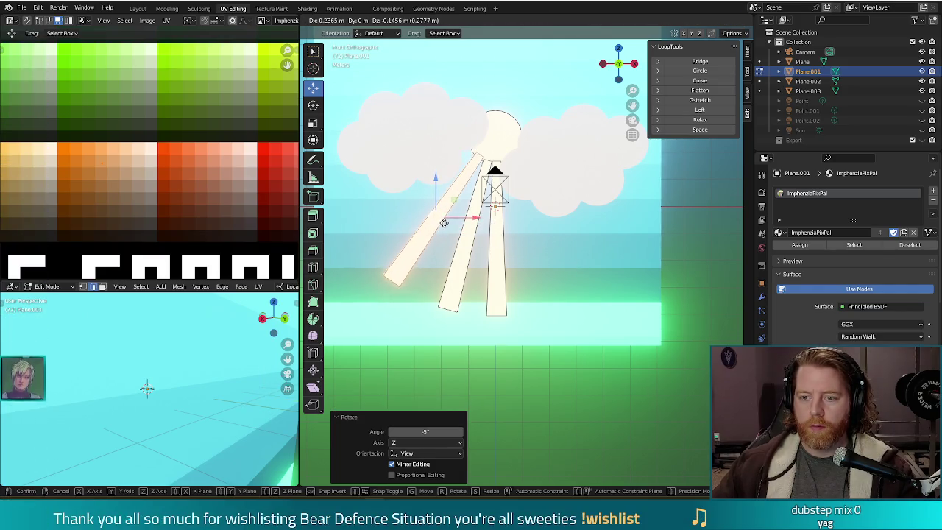
pyautogui.click(444, 224)
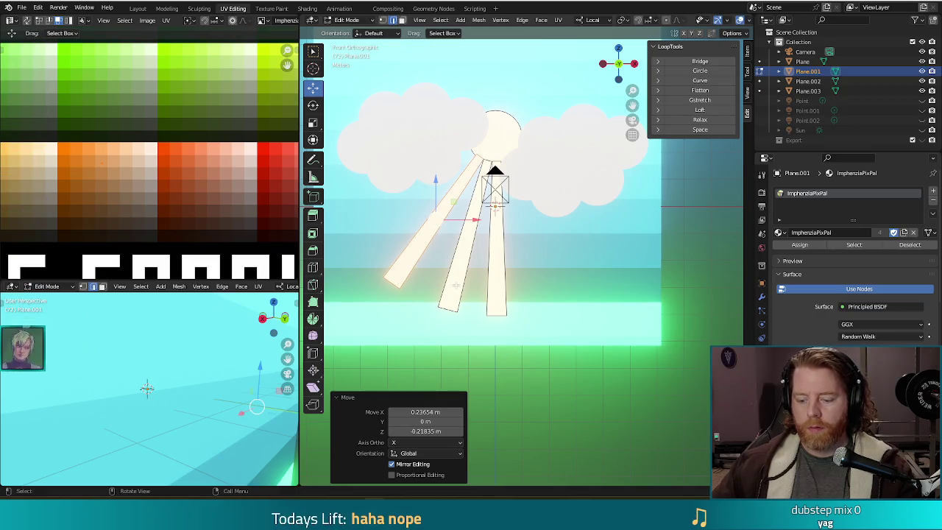
# Add another ray copy tilted -45° then -5° on the fan's right side, and render a preview.
pyautogui.hotkey('shift', 'd')
pyautogui.rightClick(521, 322)
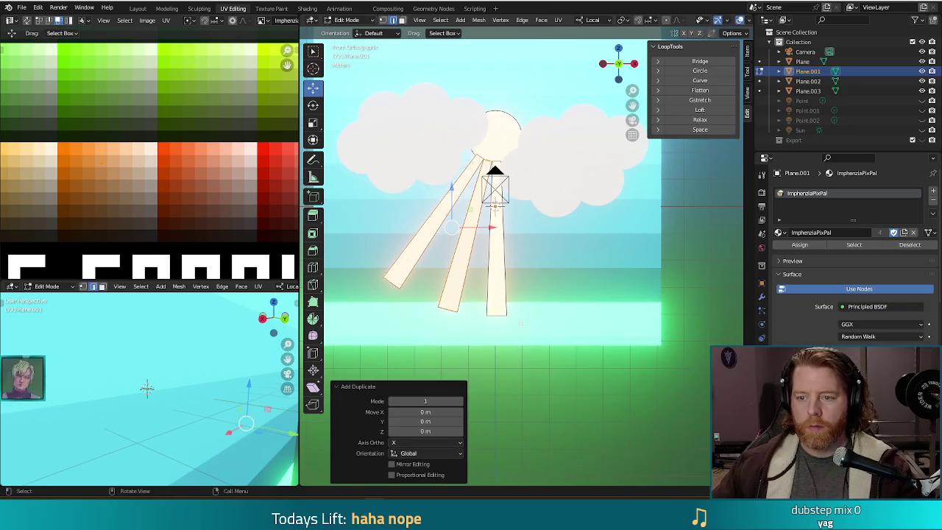
pyautogui.press('r')
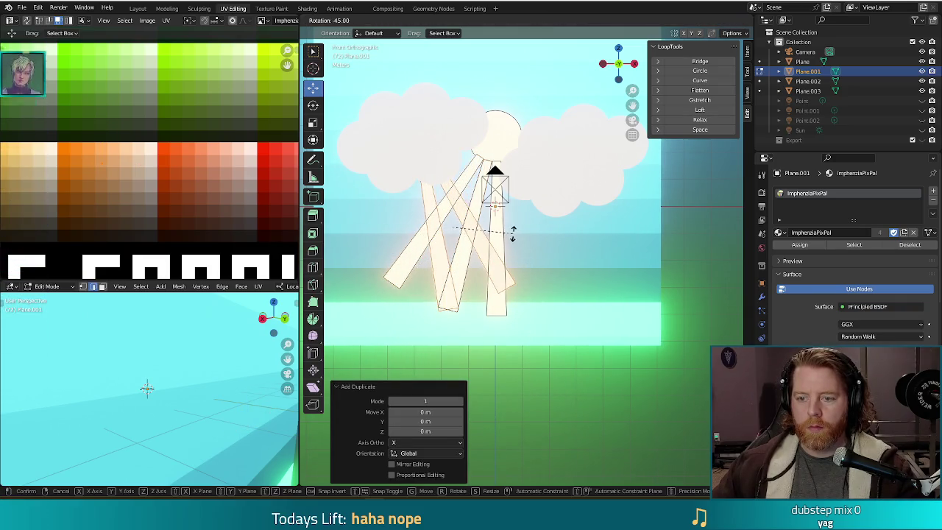
pyautogui.click(513, 233)
pyautogui.press('g')
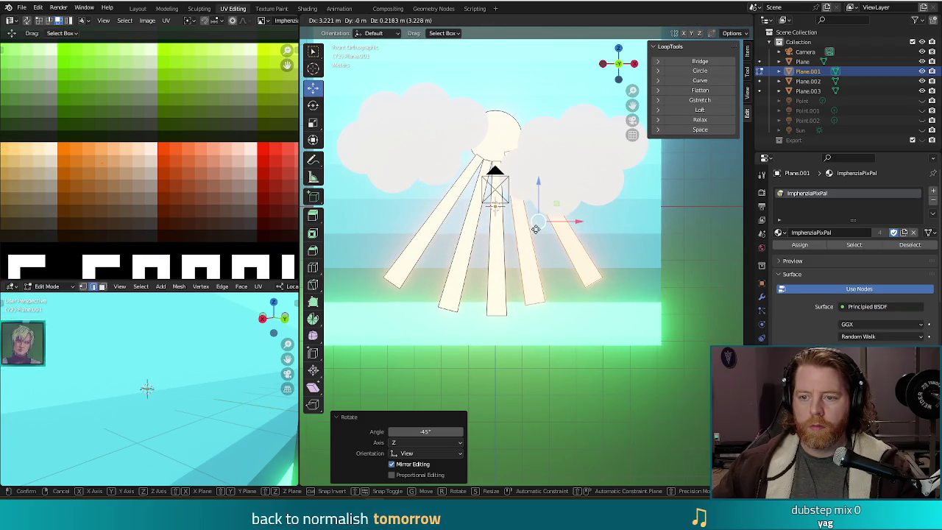
pyautogui.click(532, 236)
pyautogui.press('r')
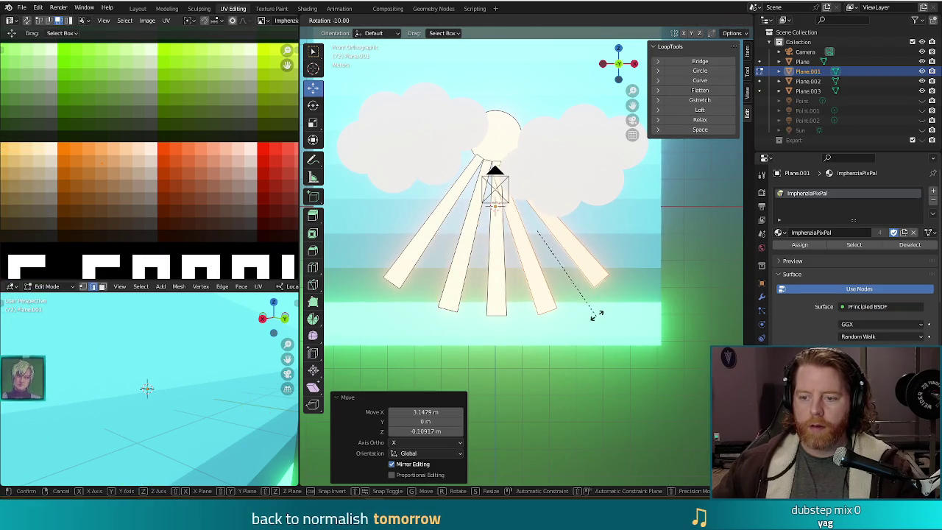
pyautogui.click(543, 225)
pyautogui.press('g')
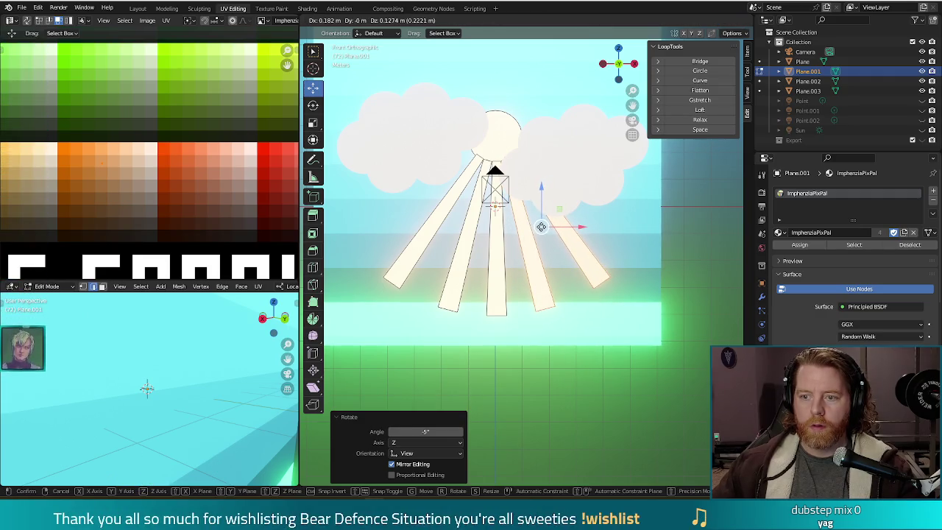
pyautogui.click(541, 227)
pyautogui.press('F12')
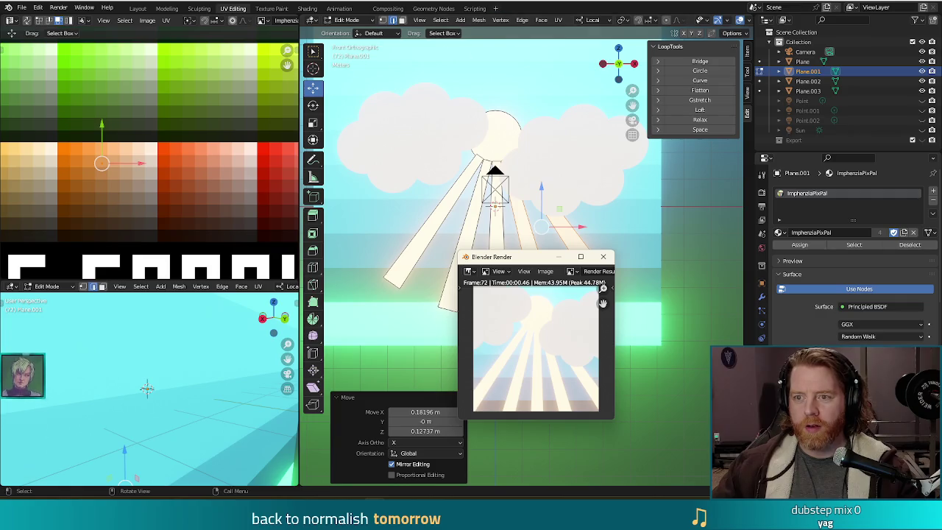
# Select the linked ray strips, shrink them to 0.657, and raise them toward the sun.
pyautogui.press('Escape')
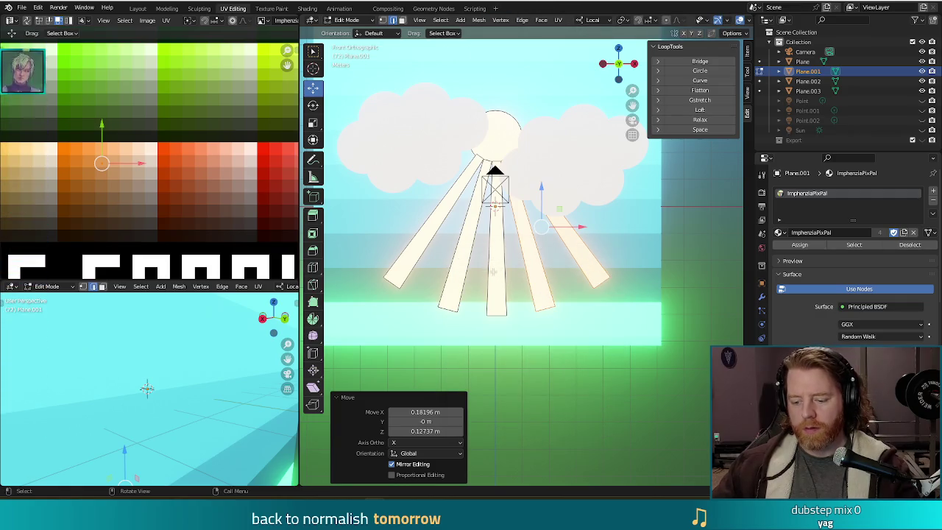
pyautogui.press('l')
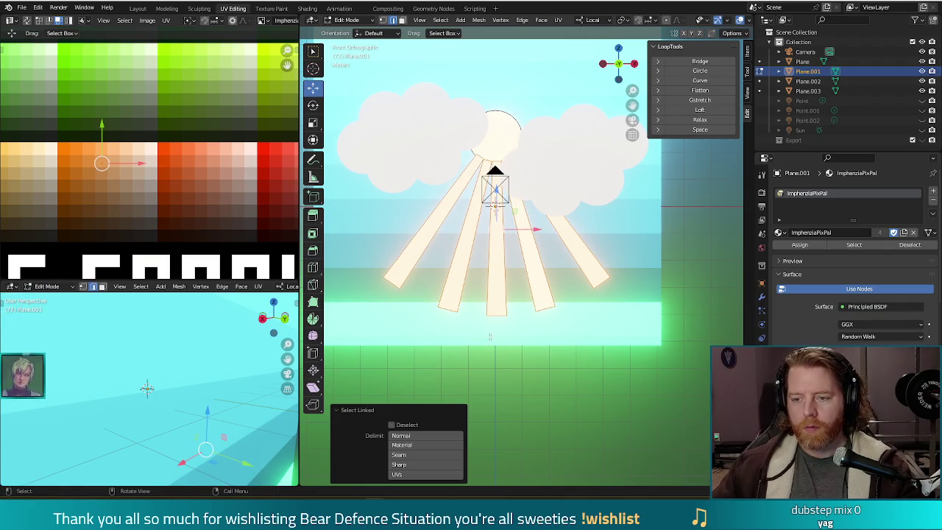
pyautogui.press('z')
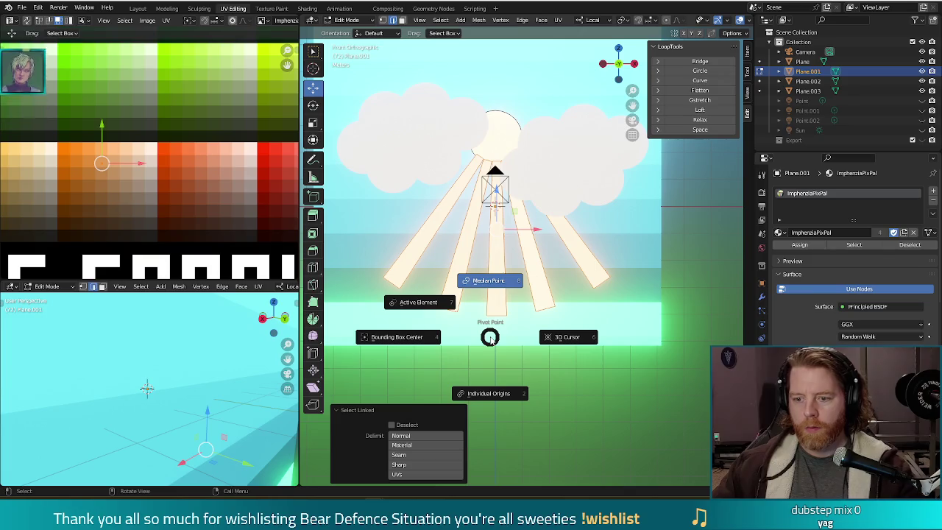
pyautogui.press('s')
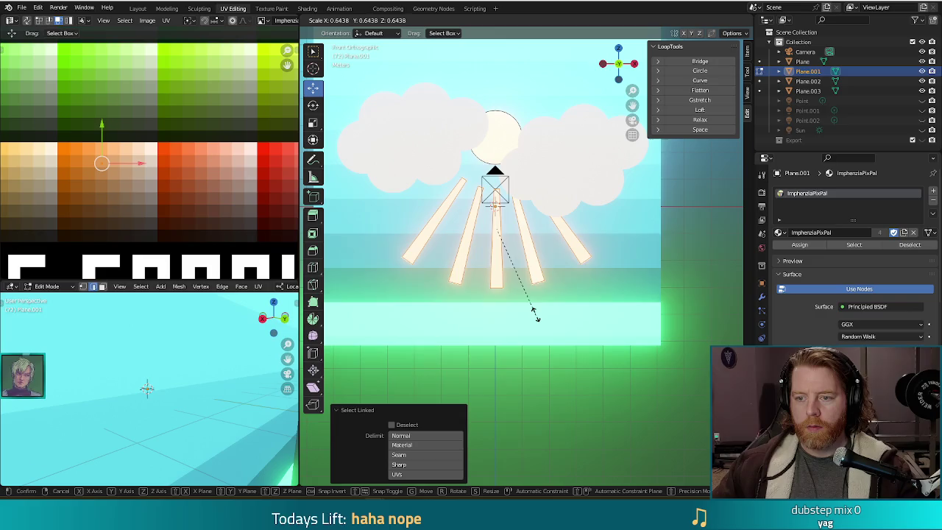
pyautogui.click(537, 317)
pyautogui.press('g')
pyautogui.press('z')
pyautogui.press('z')
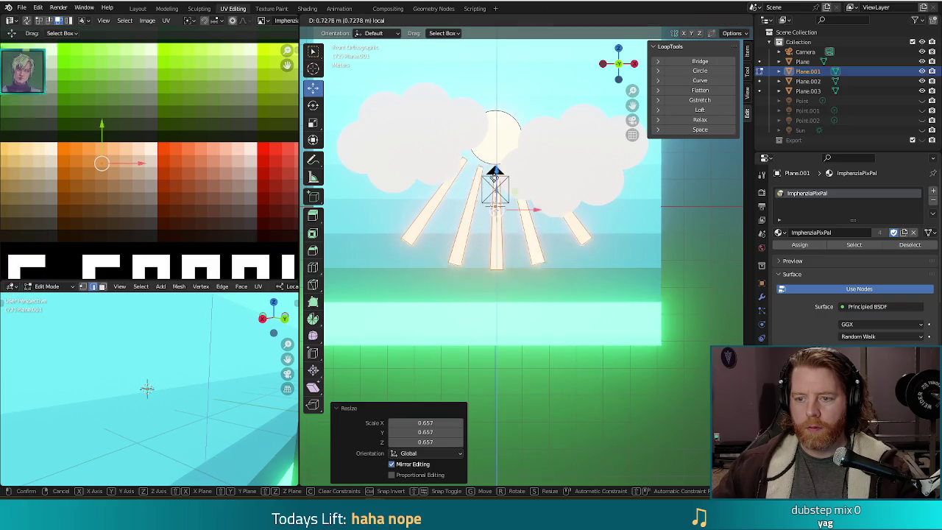
pyautogui.click(466, 217)
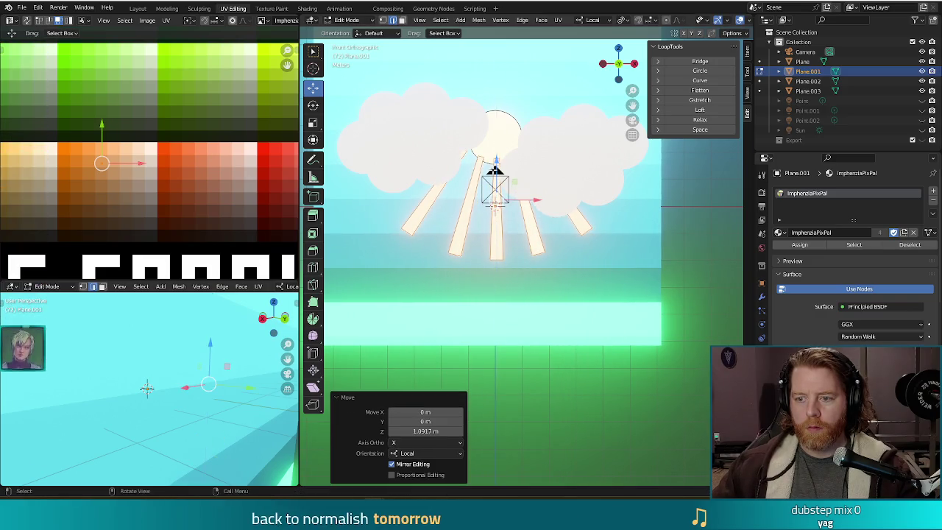
# Render a preview of the adjusted rays, then delete the ray strips.
pyautogui.press('F12')
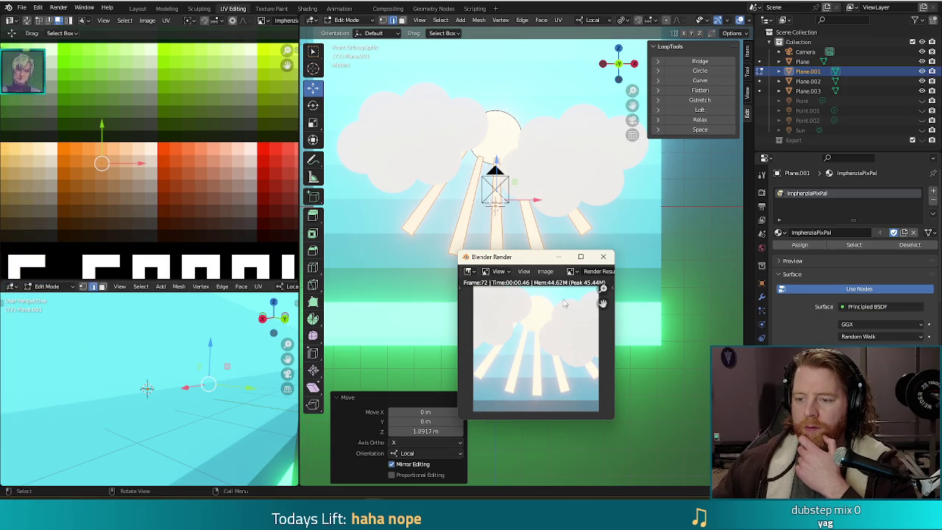
pyautogui.click(602, 256)
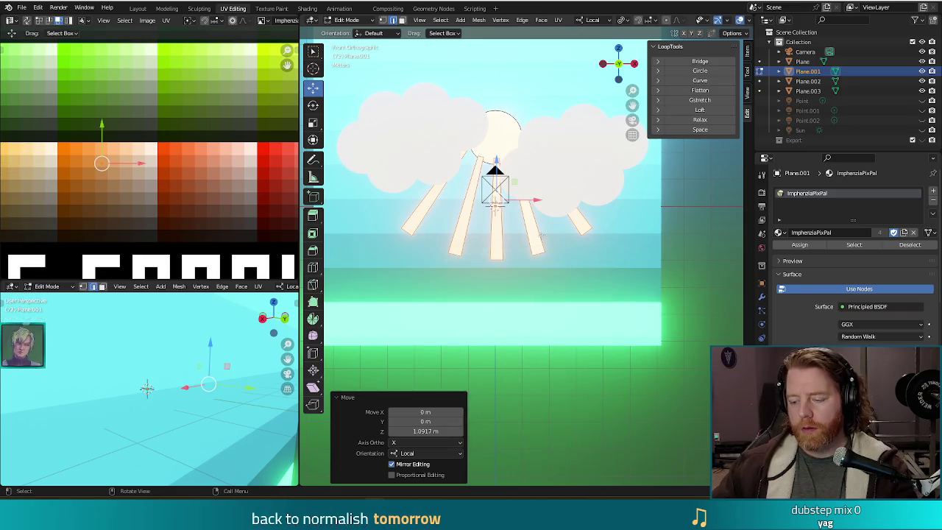
pyautogui.press('x')
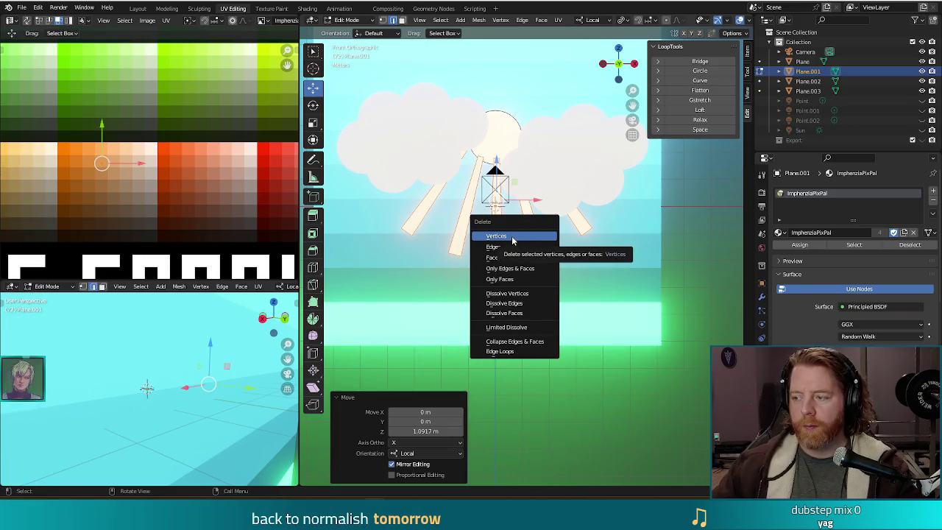
pyautogui.click(512, 241)
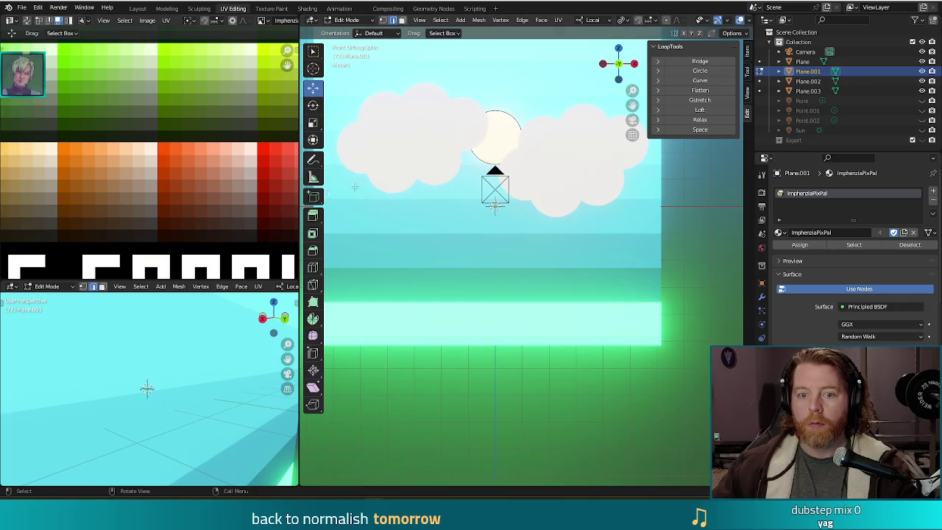
# Add a new plane and rotate it 90° so it faces the front view.
pyautogui.click(460, 20)
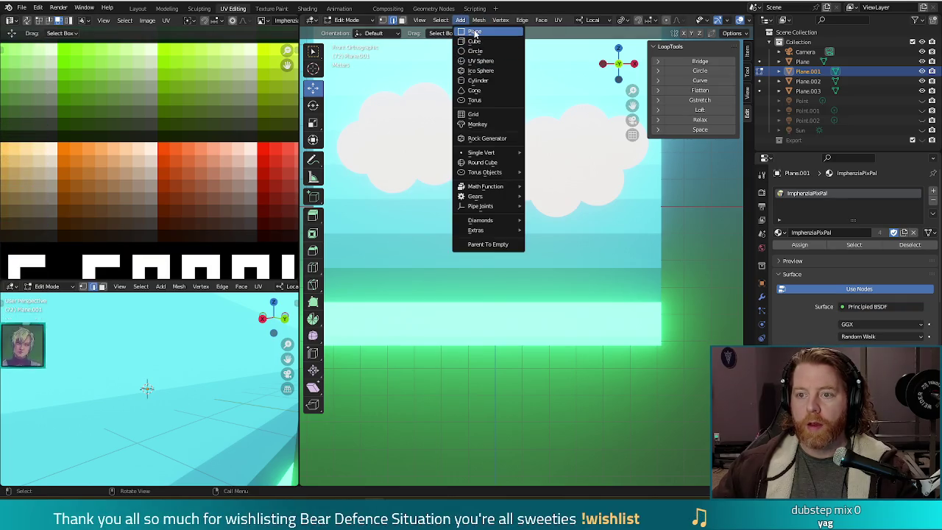
pyautogui.click(475, 32)
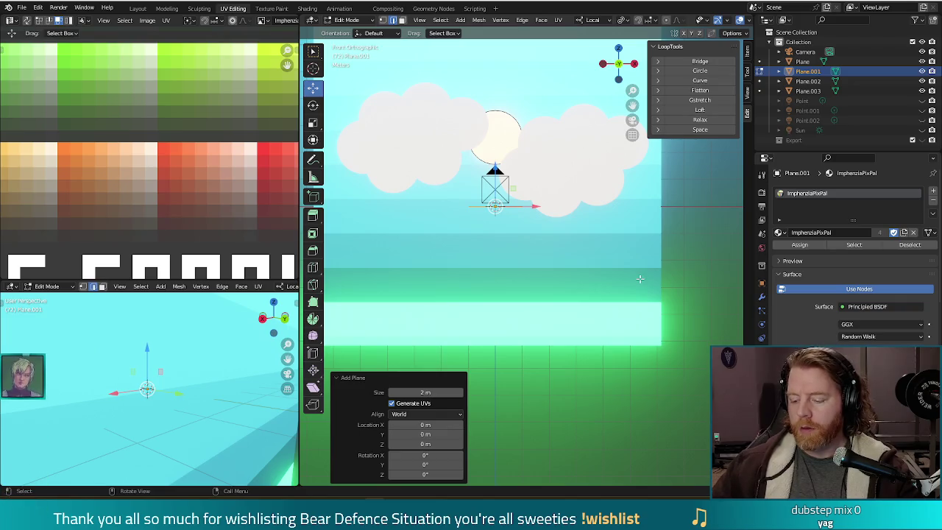
pyautogui.press('KP_3')
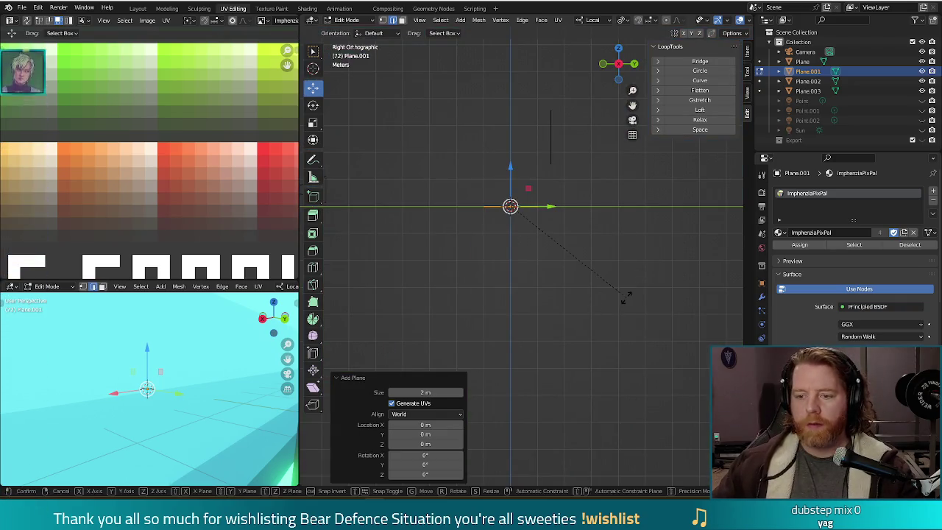
pyautogui.write('r90')
pyautogui.press('Return')
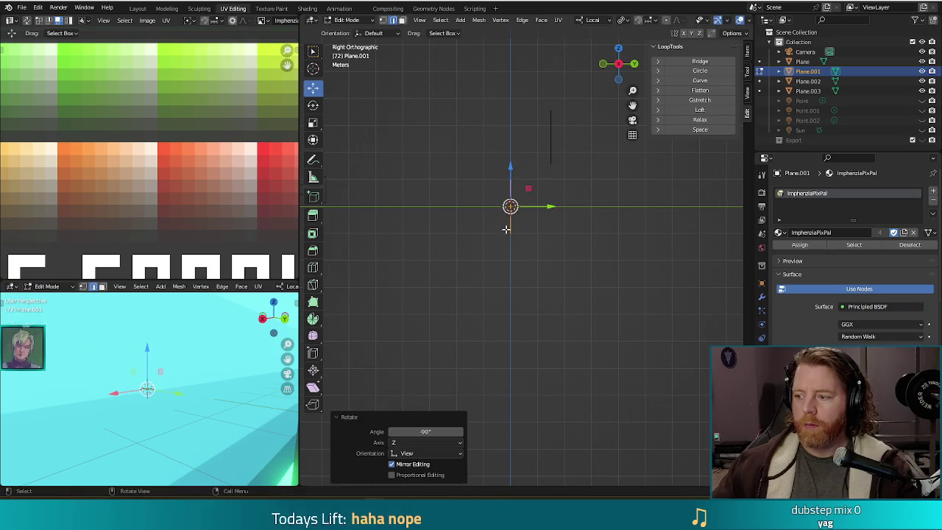
pyautogui.press('KP_1')
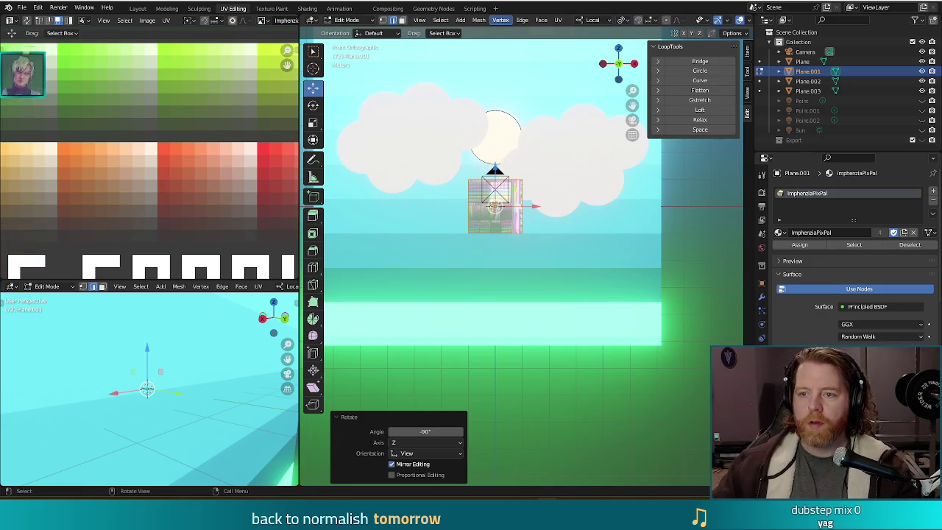
# Shift the UV mapping onto a pale cream palette colour, then select the rectangle in front of the sun.
pyautogui.scroll(-2, 210, 188)
pyautogui.scroll(-2, 208, 187)
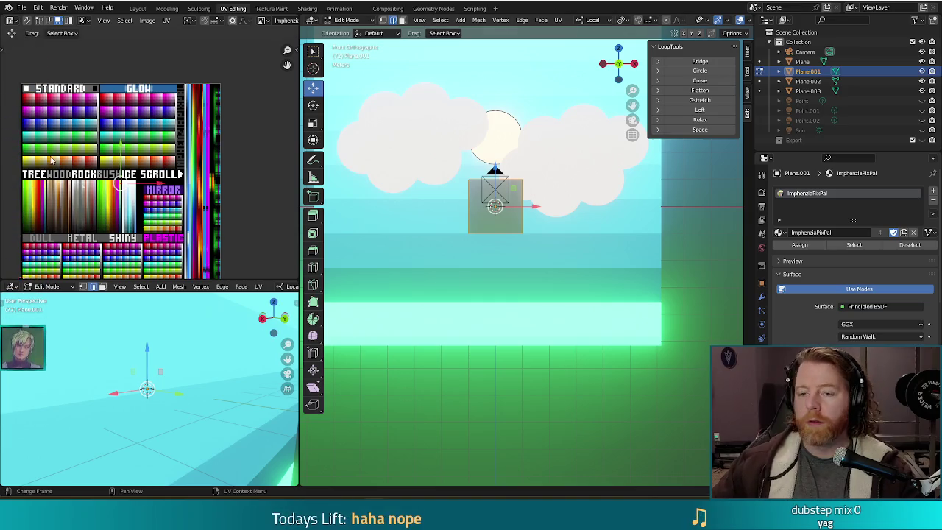
pyautogui.scroll(4, 110, 198)
pyautogui.scroll(1, 115, 211)
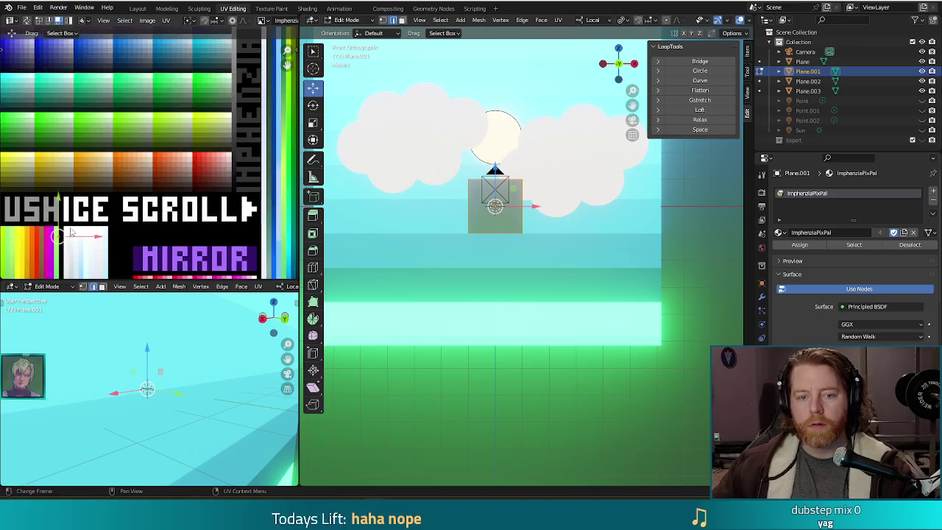
pyautogui.press('g')
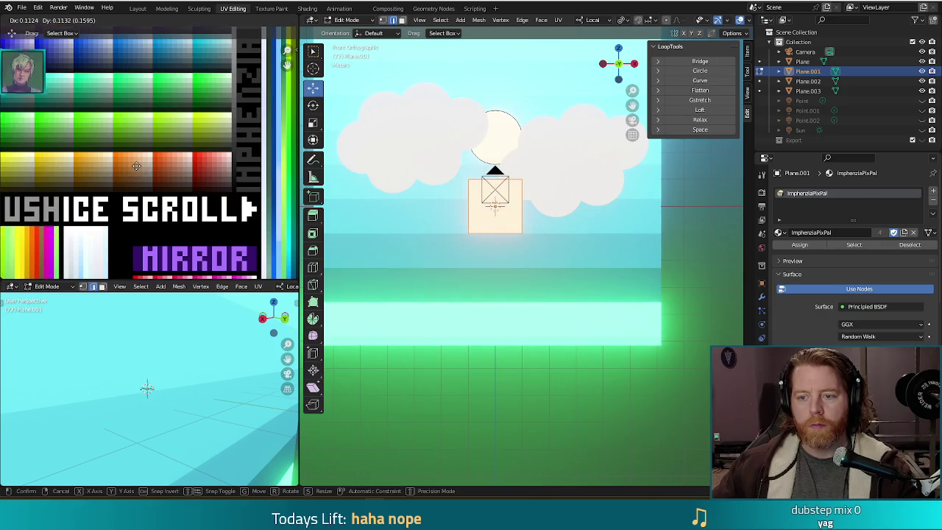
pyautogui.click(137, 167)
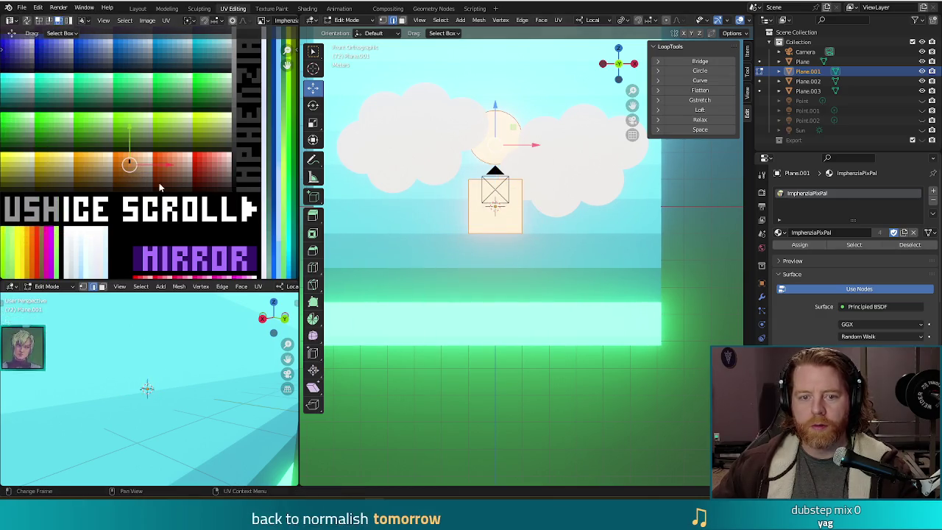
pyautogui.scroll(4, 140, 177)
pyautogui.scroll(1, 140, 177)
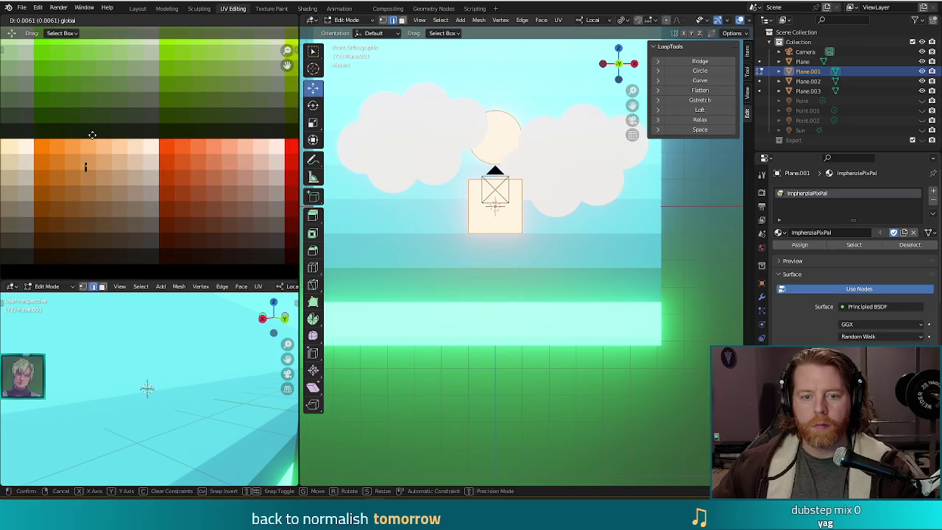
pyautogui.click(506, 257)
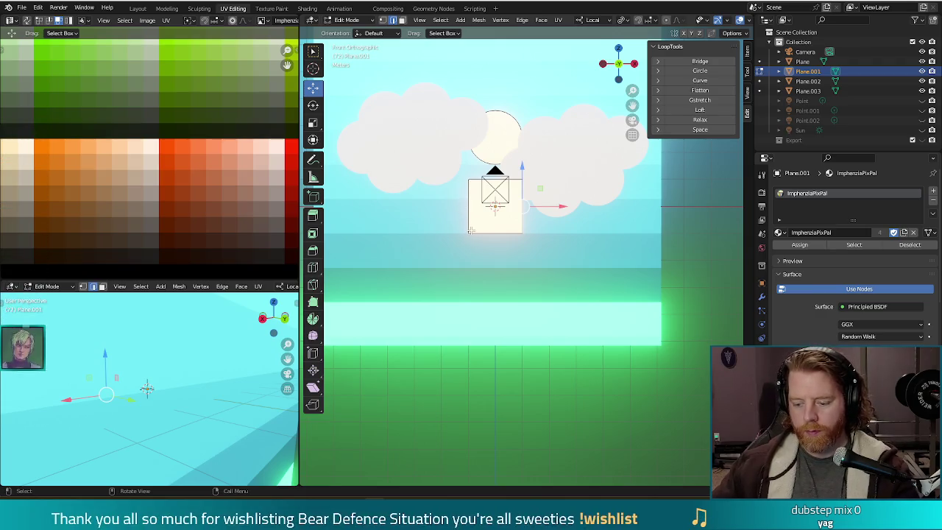
# Narrow the rectangle, stretch it tall, and raise it up through the sun as a beam.
pyautogui.hotkey('ctrl', 'l')
pyautogui.press('s')
pyautogui.press('x')
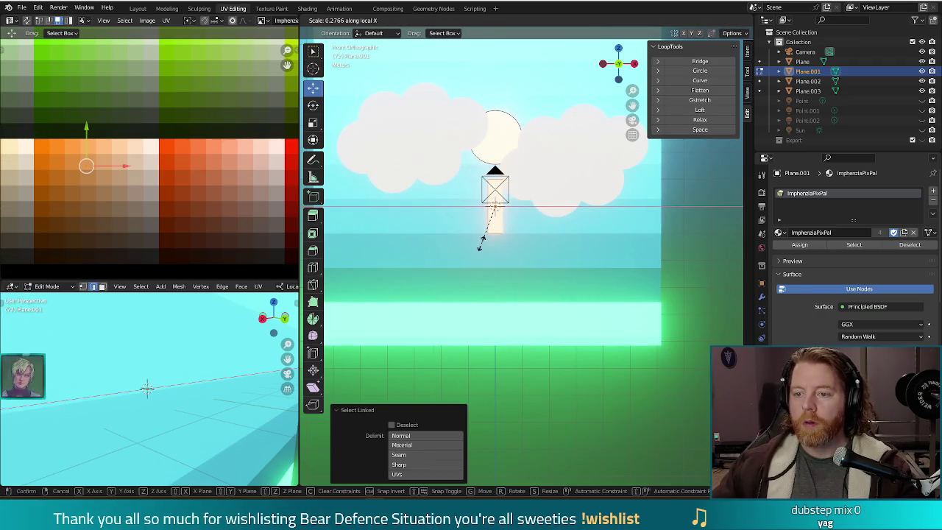
pyautogui.click(504, 214)
pyautogui.press('s')
pyautogui.press('z')
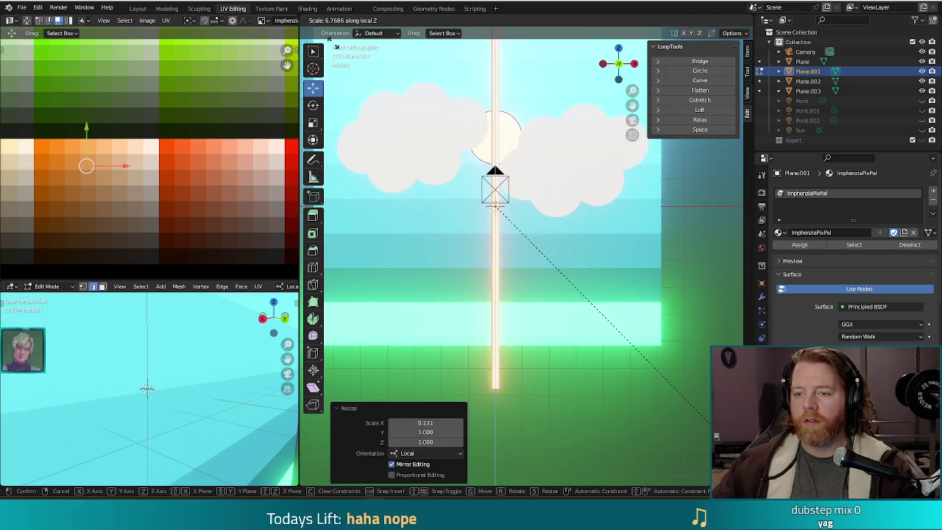
pyautogui.click(710, 416)
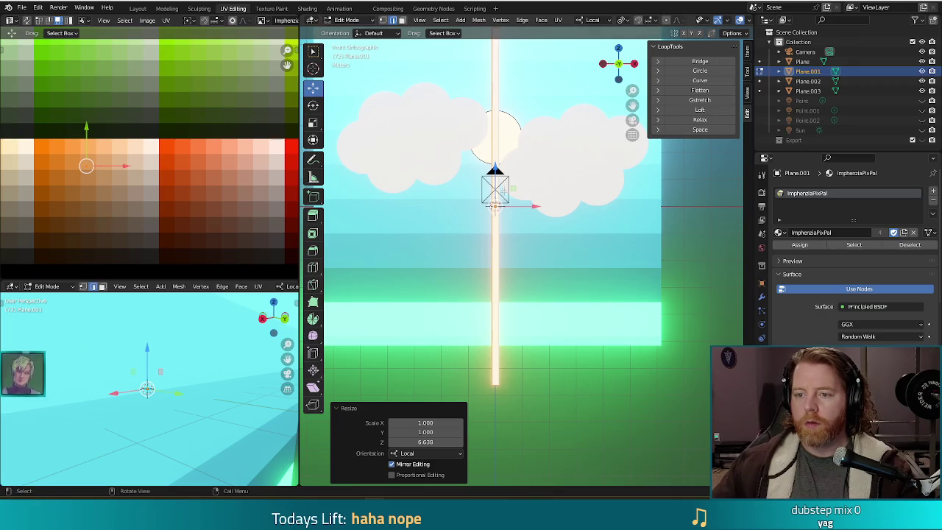
pyautogui.press('g')
pyautogui.press('z')
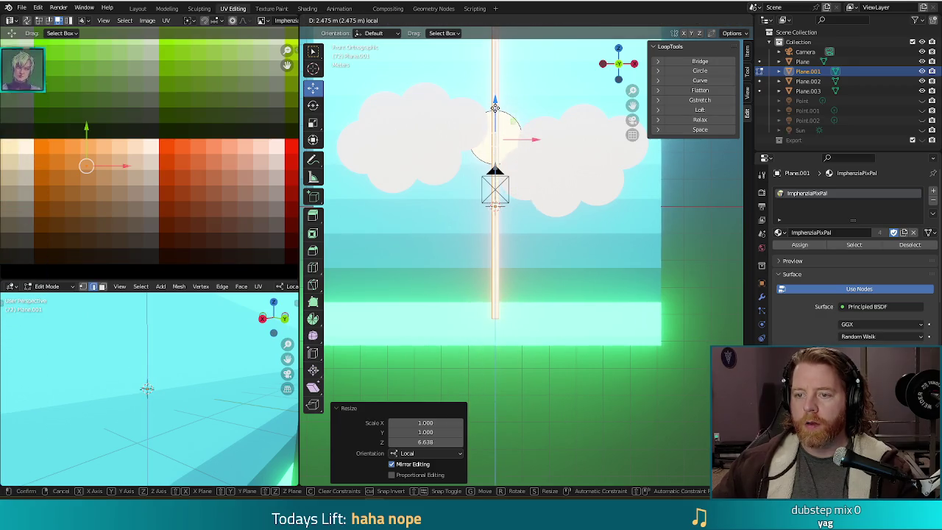
pyautogui.click(496, 108)
# Preview the beam in test renders and narrow its width to 0.683.
pyautogui.press('F12')
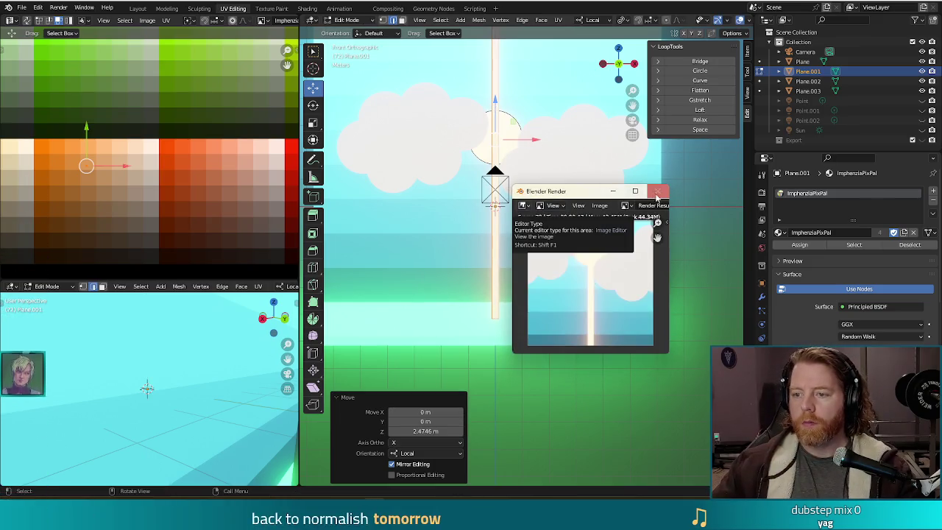
pyautogui.click(657, 191)
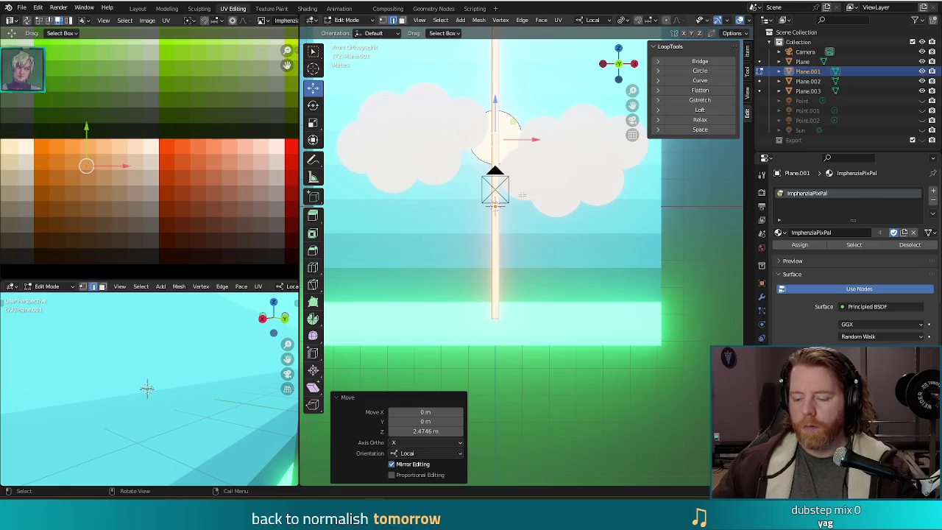
pyautogui.press('F12')
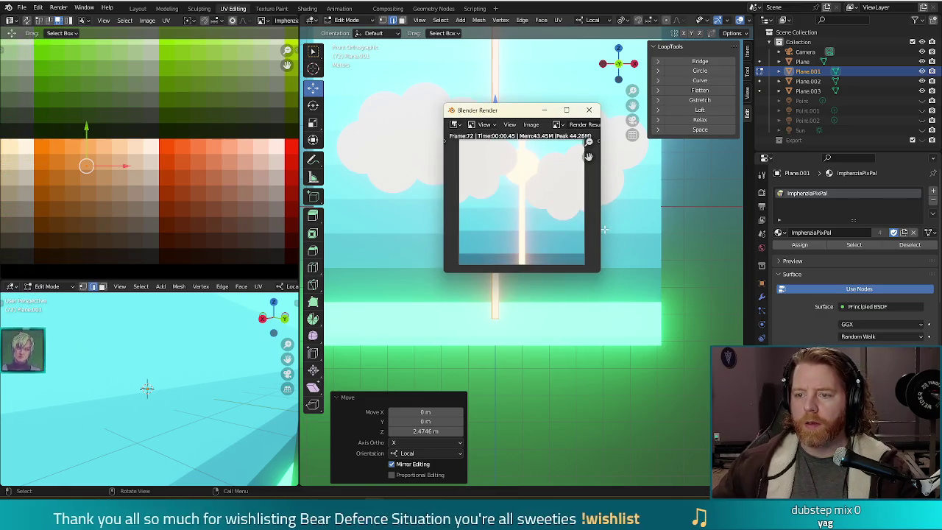
pyautogui.click(588, 110)
pyautogui.press('s')
pyautogui.press('x')
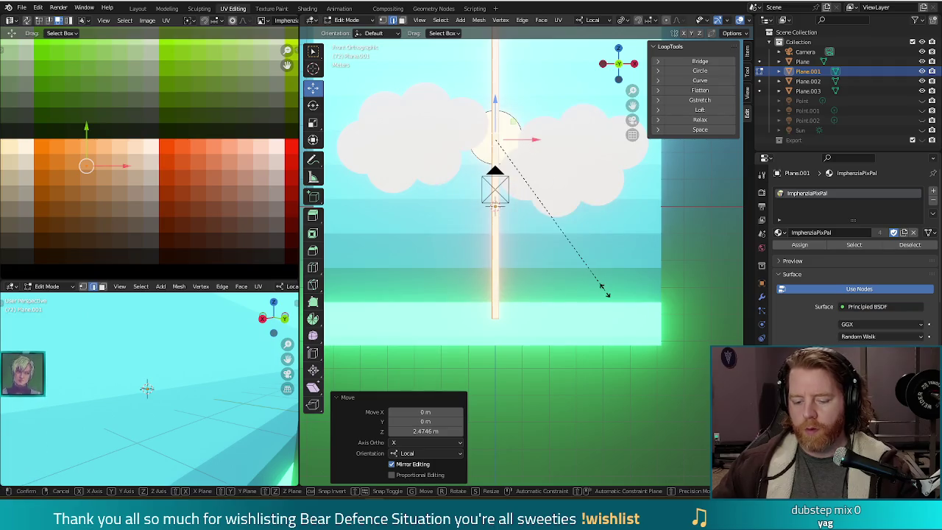
pyautogui.click(557, 251)
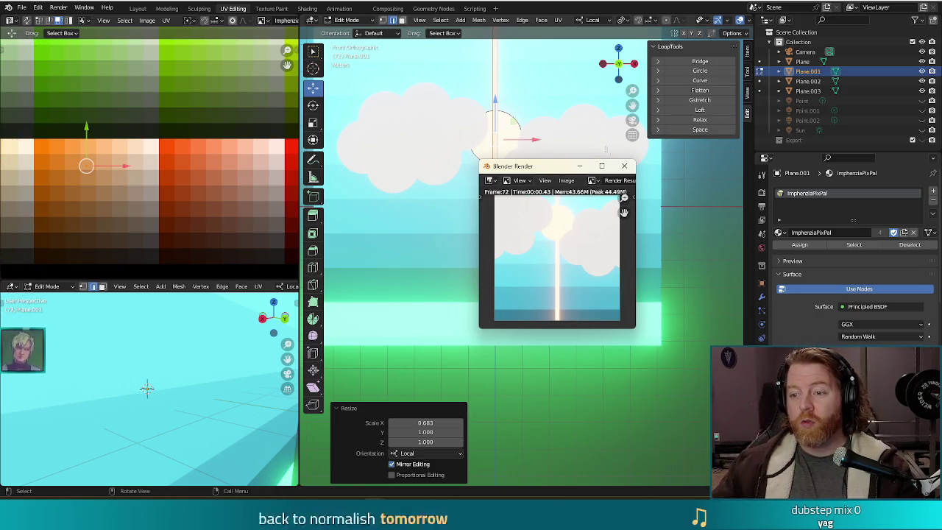
pyautogui.click(624, 166)
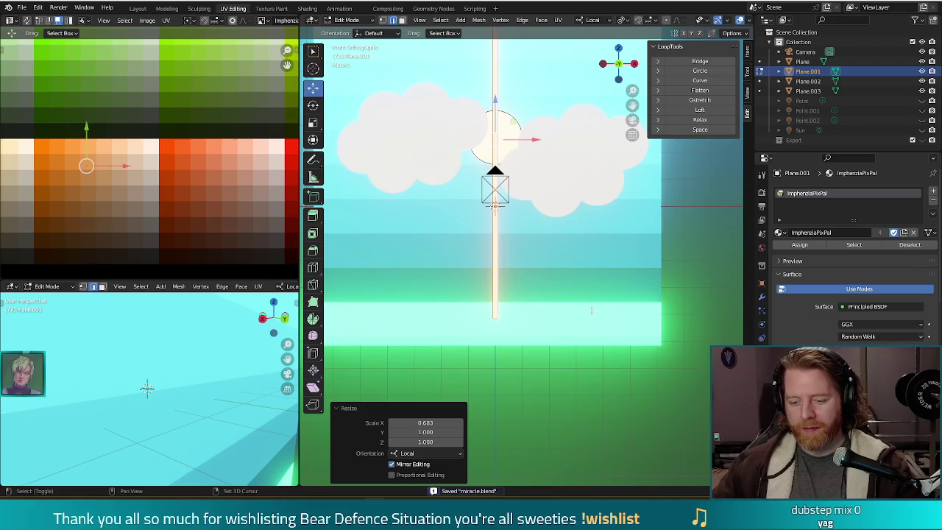
# Duplicate the beam three times, tilting each copy a further 15° around the sun.
pyautogui.hotkey('shift', 'd')
pyautogui.rightClick(557, 297)
pyautogui.press('r')
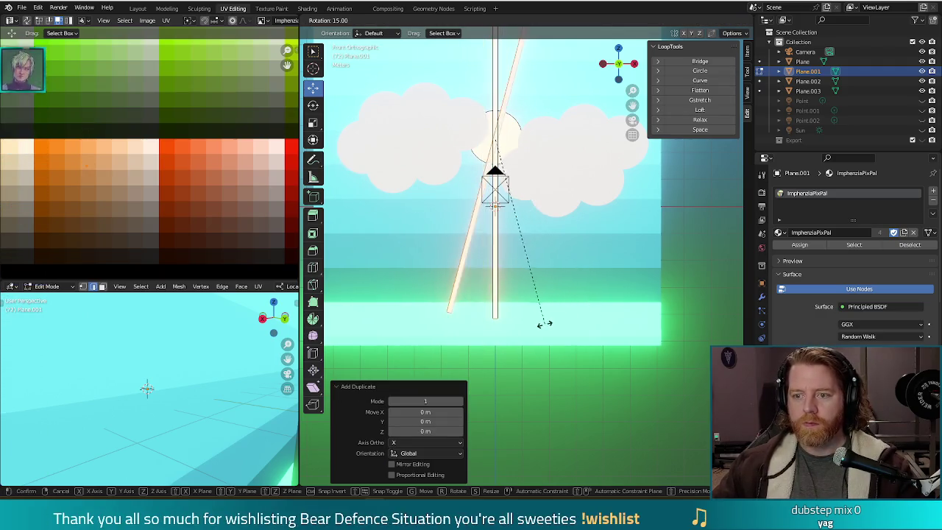
pyautogui.click(549, 325)
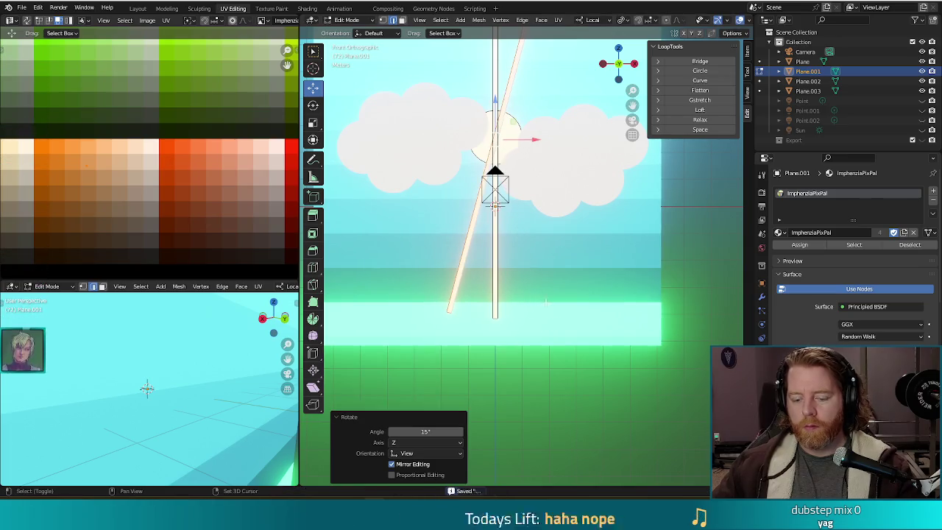
pyautogui.hotkey('shift', 'd')
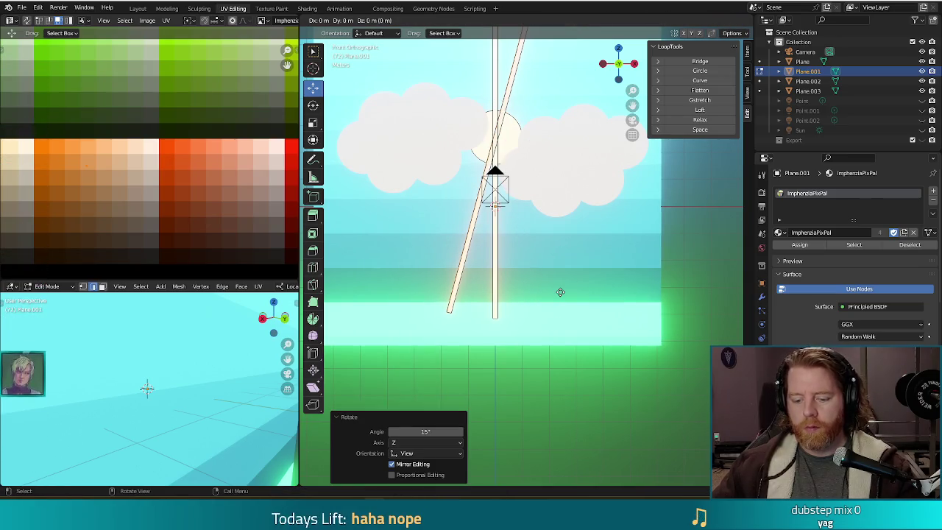
pyautogui.press('r')
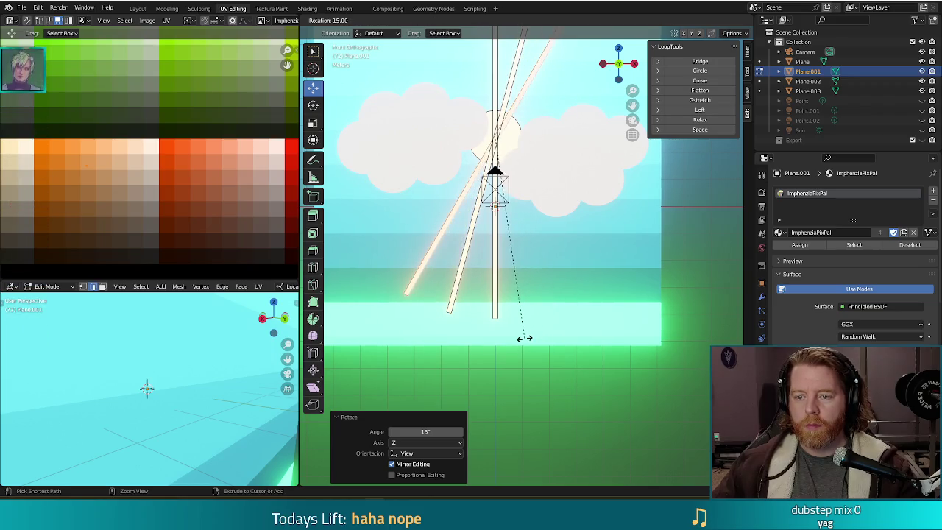
pyautogui.click(569, 294)
pyautogui.hotkey('shift', 'd')
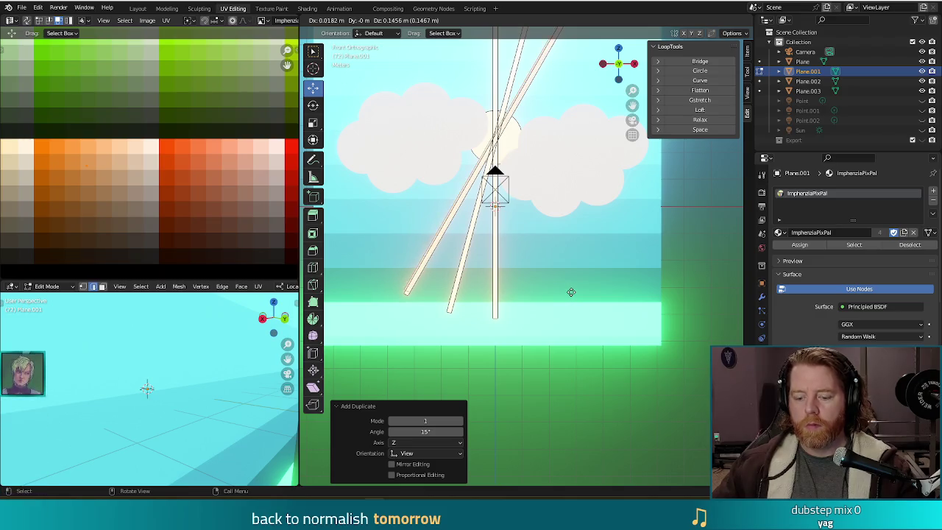
pyautogui.rightClick(570, 292)
pyautogui.press('r')
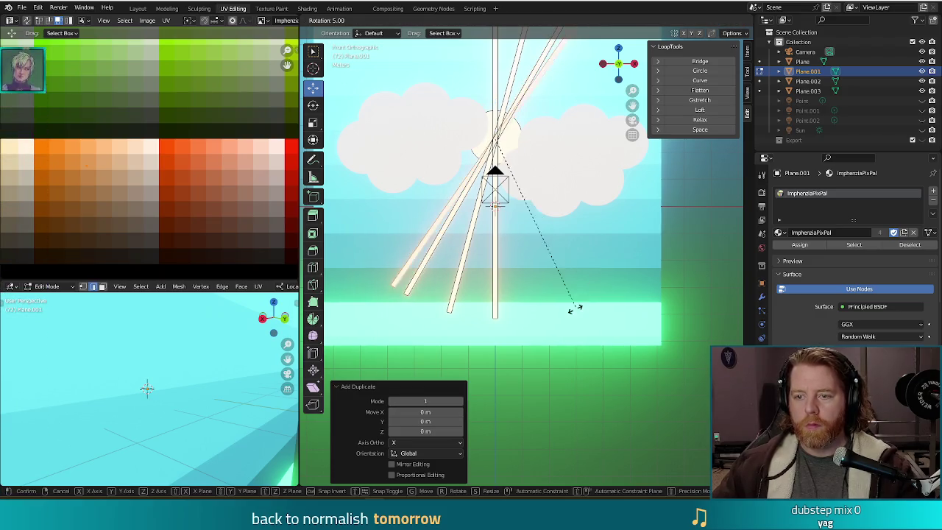
pyautogui.click(557, 346)
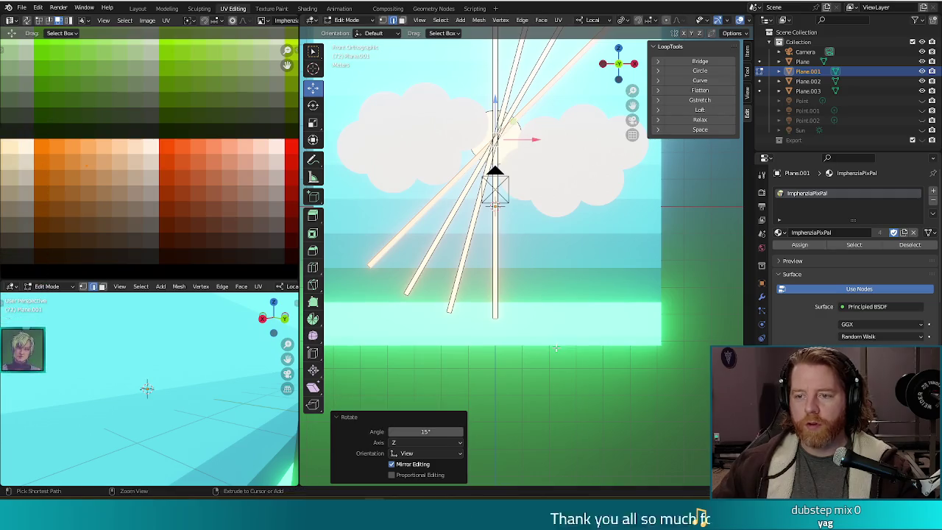
# Duplicate the whole set of beams, swing the copy to the other side of the sun, and render.
pyautogui.press('l')
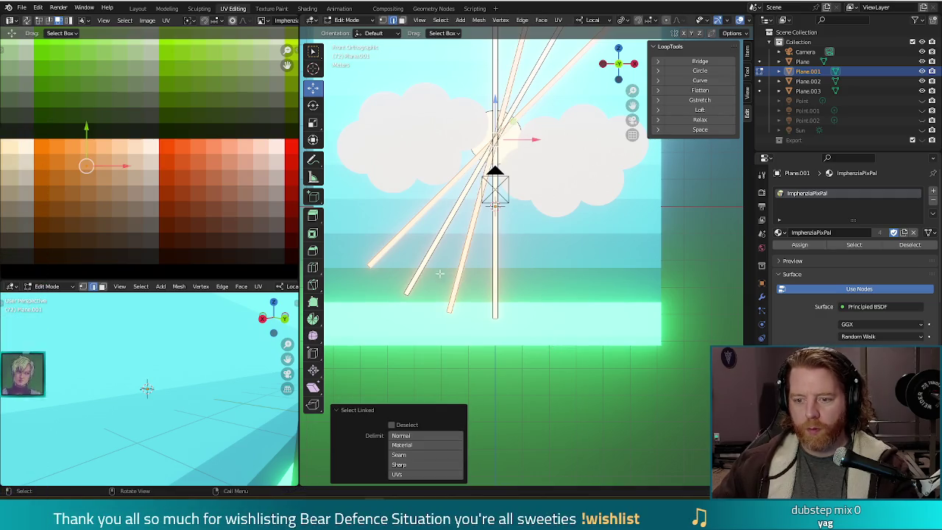
pyautogui.hotkey('shift', 'd')
pyautogui.rightClick(532, 292)
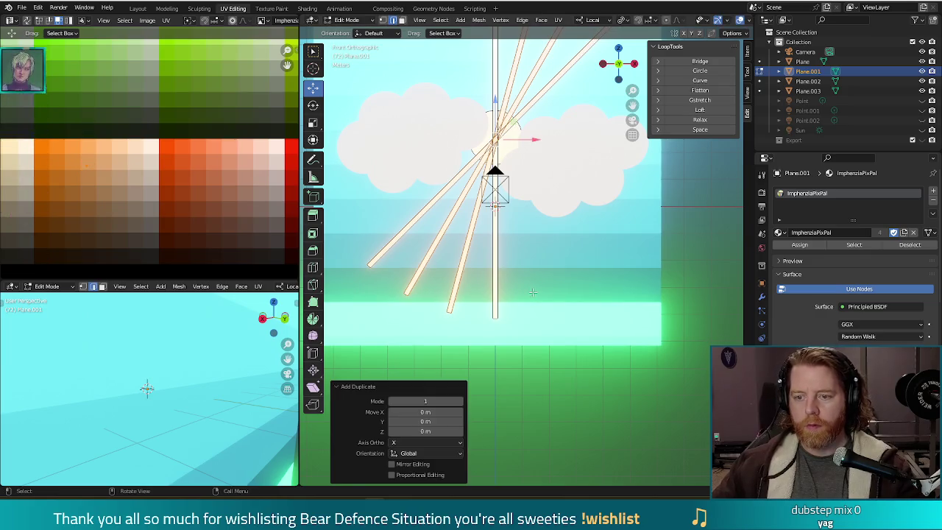
pyautogui.press('r')
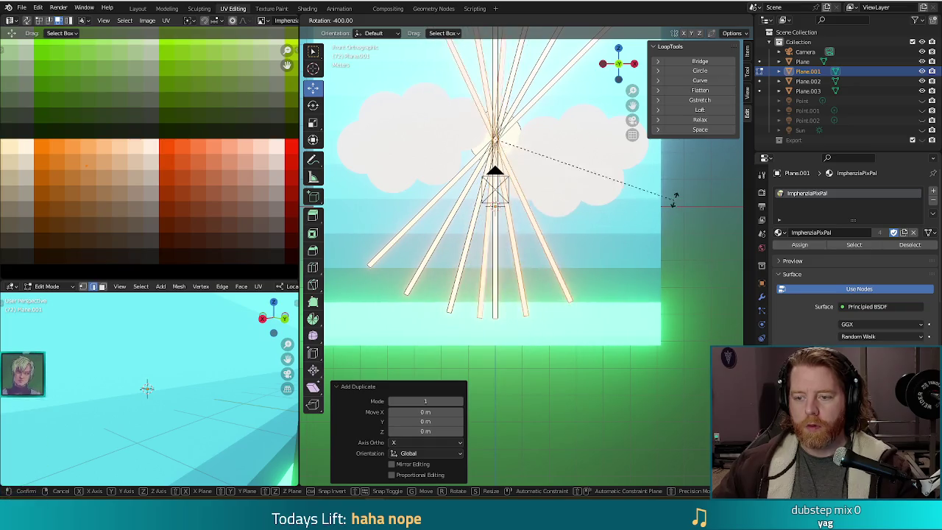
pyautogui.click(690, 153)
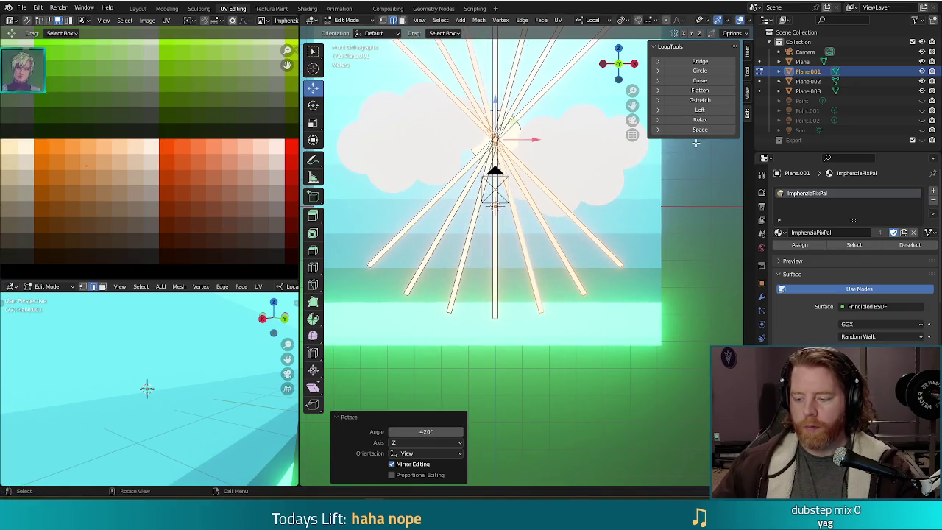
pyautogui.press('F12')
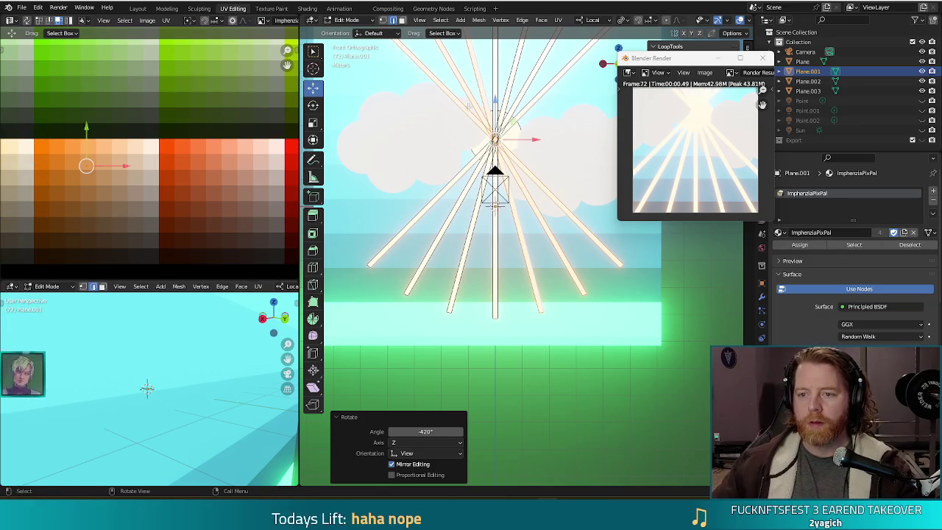
# Orbit around the ray fan, select one ray tip, and render to check the rays over the clouds.
pyautogui.moveTo(535, 326); pyautogui.dragTo(527, 305, button='middle')
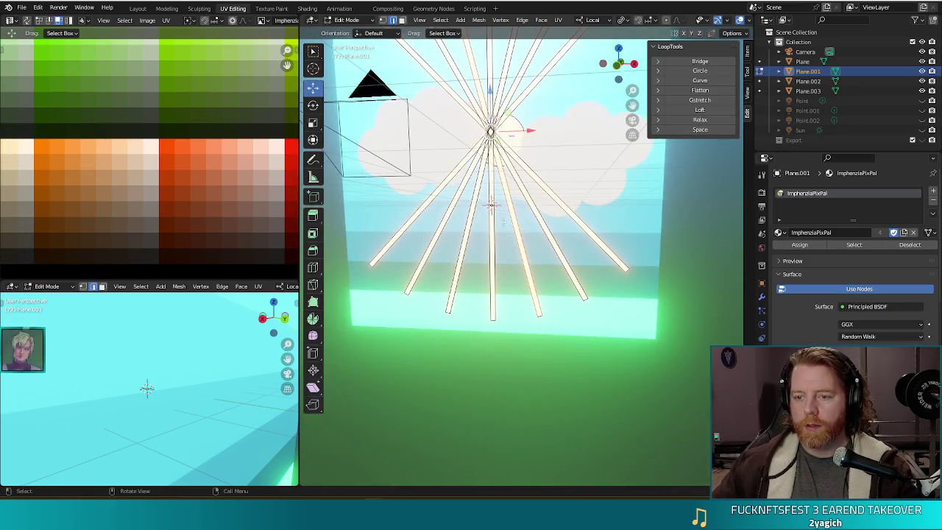
pyautogui.moveTo(527, 305); pyautogui.dragTo(512, 241, button='middle')
pyautogui.scroll(-3, 513, 238)
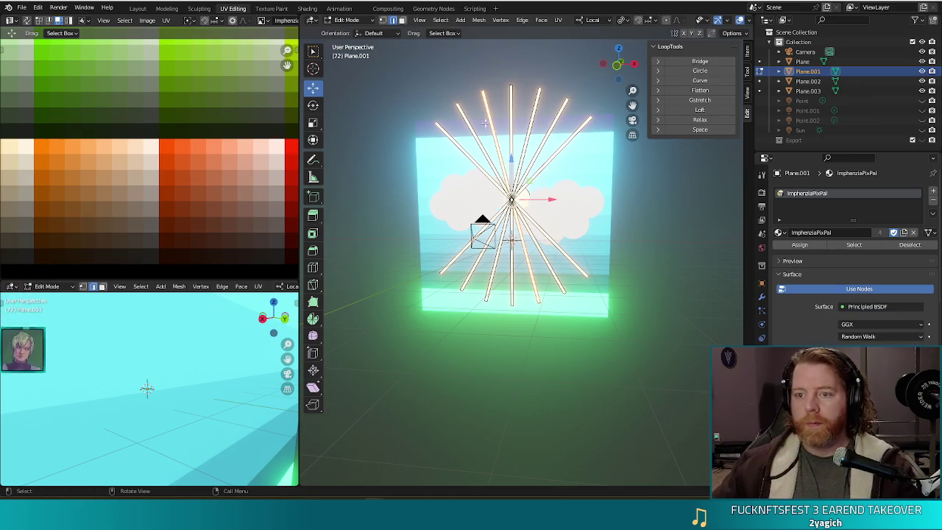
pyautogui.moveTo(546, 197); pyautogui.dragTo(591, 113, button='middle')
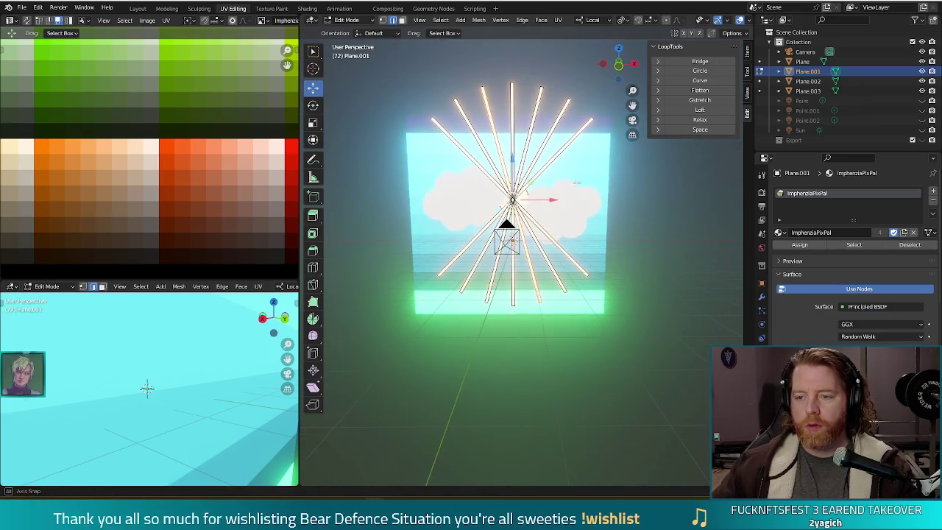
pyautogui.click(592, 118)
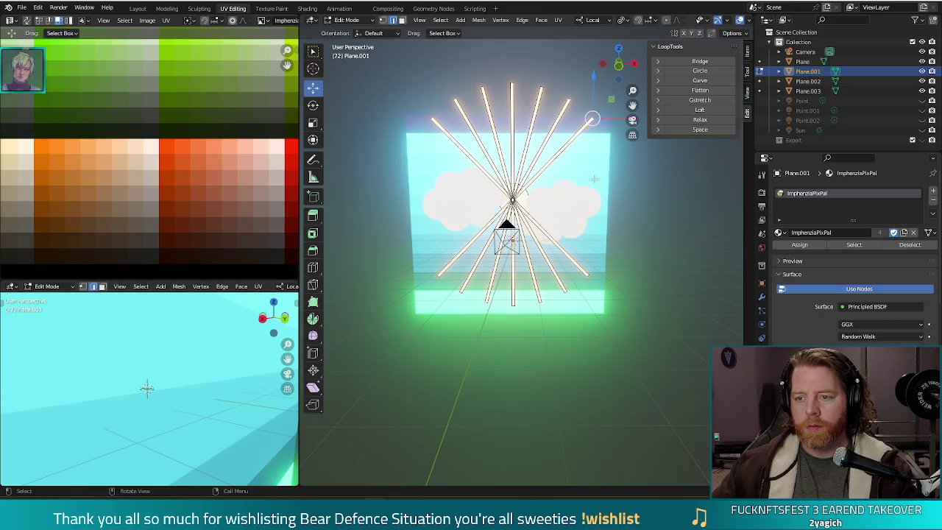
pyautogui.press('F12')
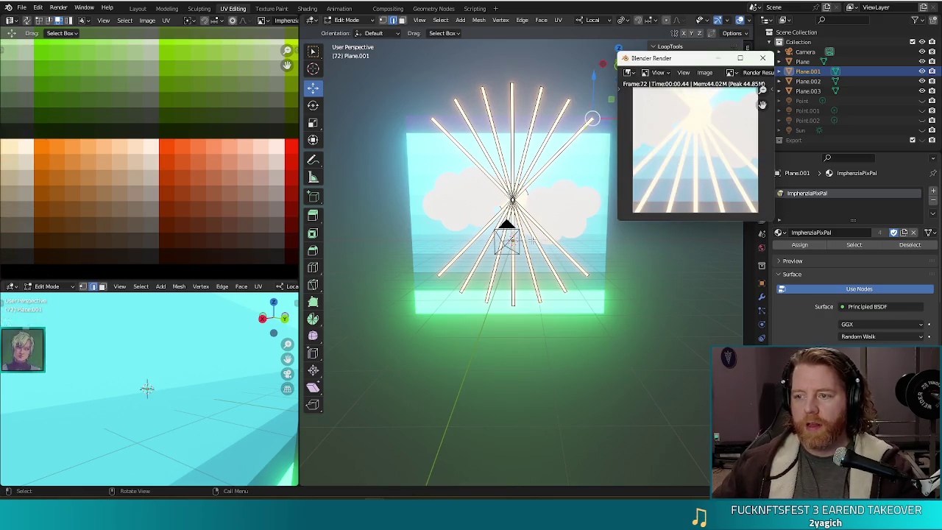
pyautogui.scroll(4, 547, 172)
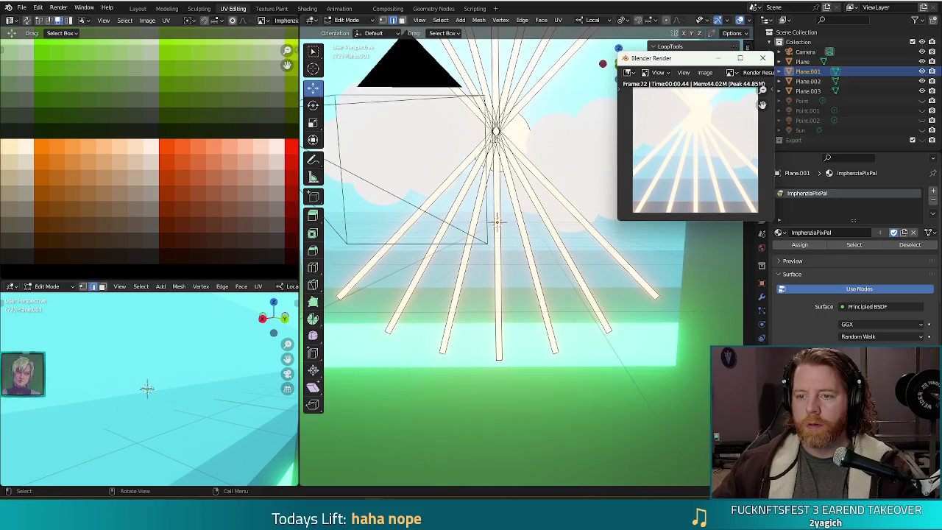
pyautogui.scroll(-5, 501, 221)
pyautogui.scroll(5, 501, 221)
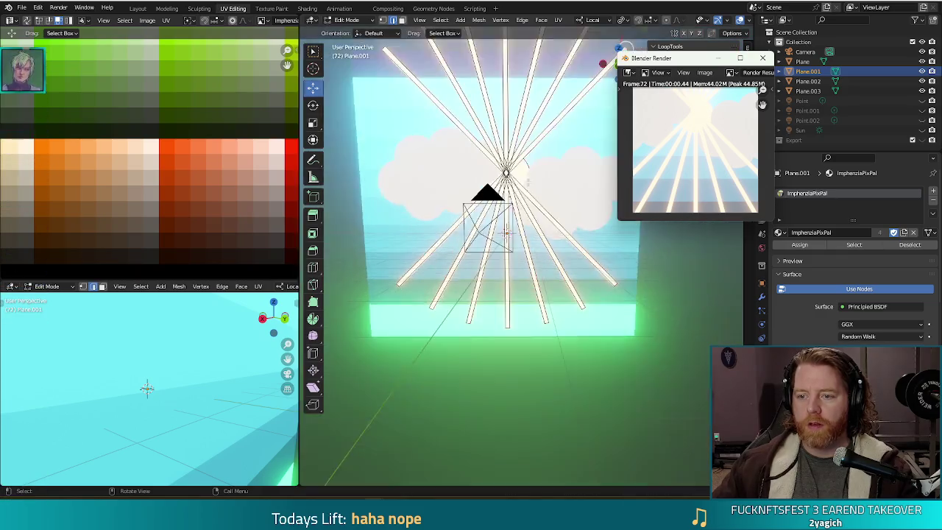
# In front view, knife-cut across the light rays in an arc around the sun.
pyautogui.press('KP_1')
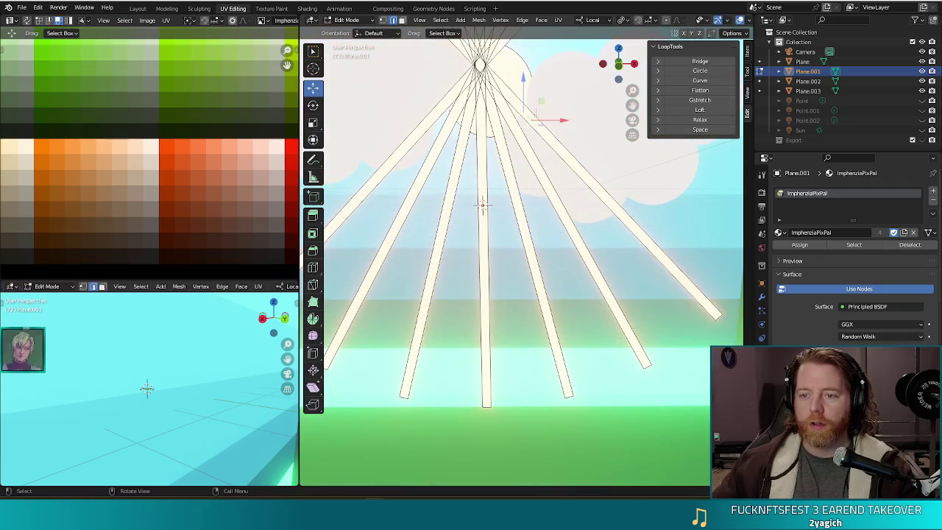
pyautogui.scroll(-1, 500, 257)
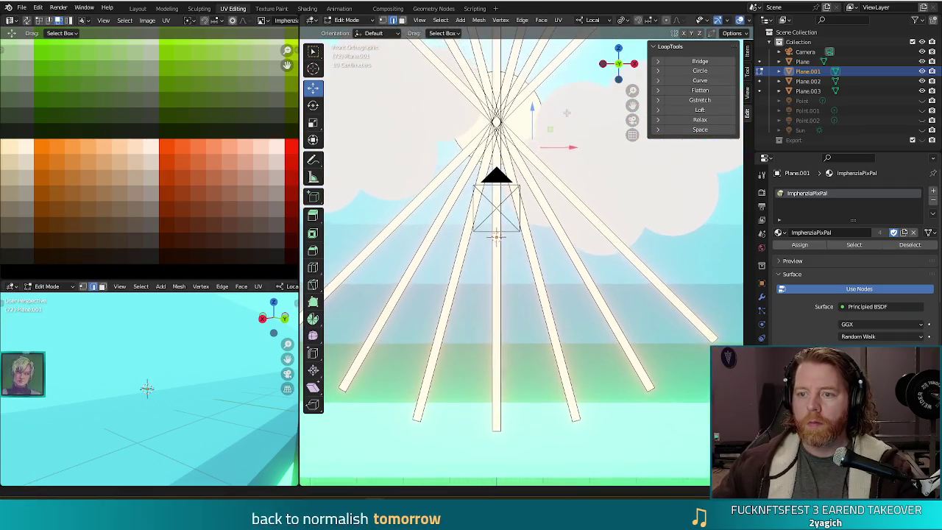
pyautogui.keyDown('shift'); pyautogui.moveTo(553, 105); pyautogui.dragTo(540, 156, button='middle'); pyautogui.keyUp('shift')
pyautogui.scroll(1, 540, 157)
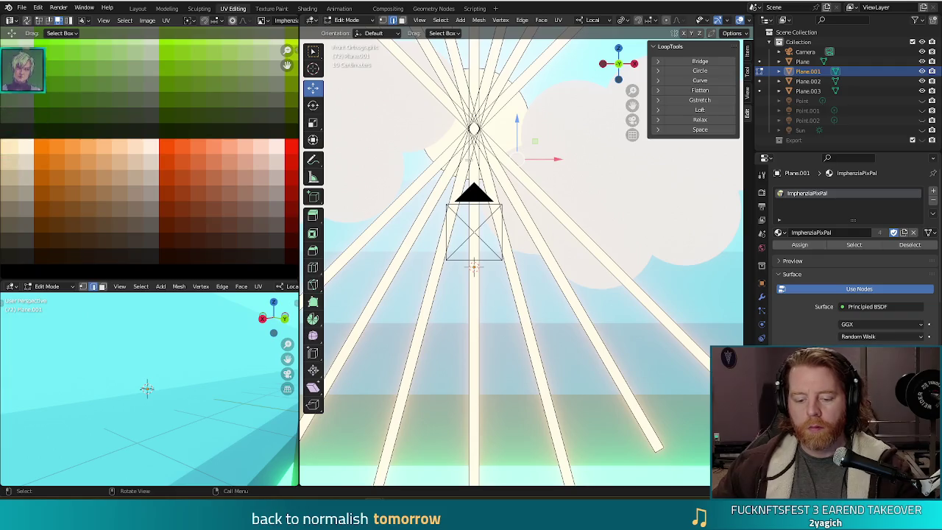
pyautogui.press('k')
pyautogui.click(468, 129)
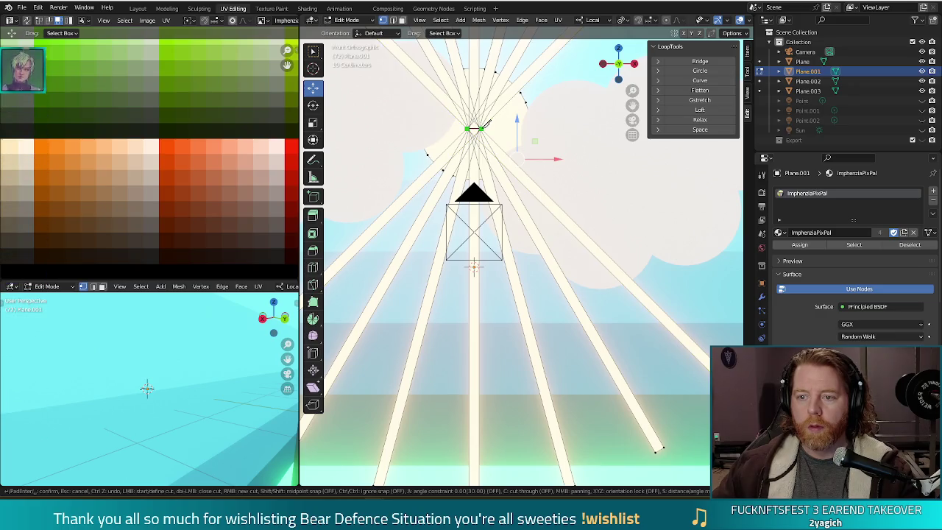
pyautogui.press('Escape')
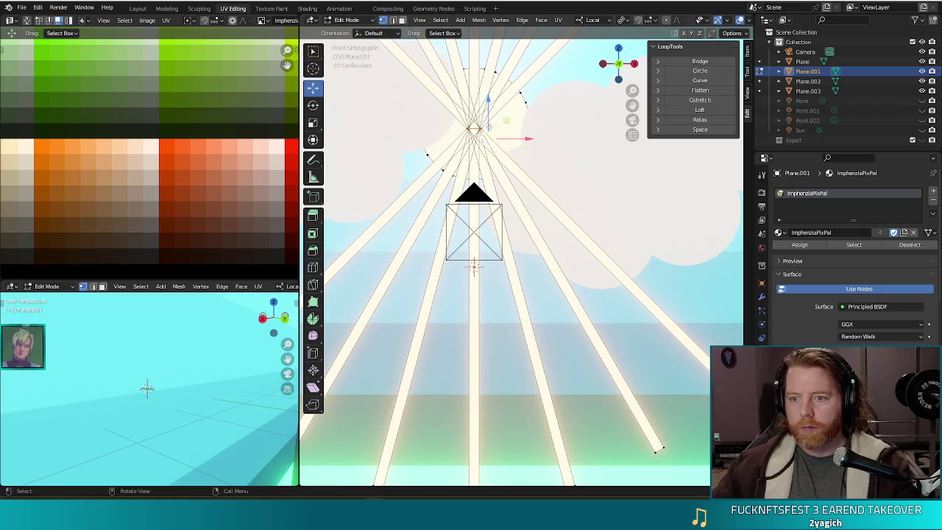
# Select the rays' top ends, try deleting them and undo, then box-select the top vertices.
pyautogui.scroll(-6, 512, 125)
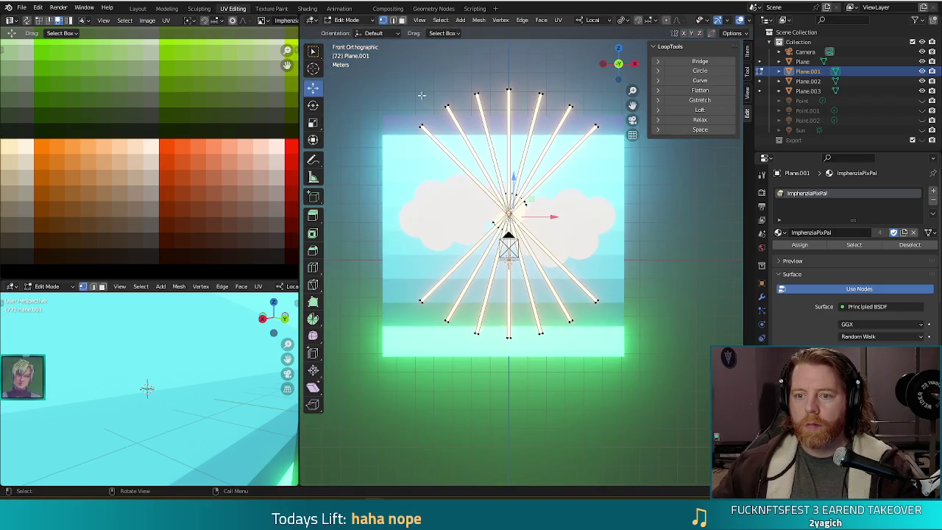
pyautogui.press('c')
pyautogui.moveTo(427, 121); pyautogui.dragTo(600, 122)
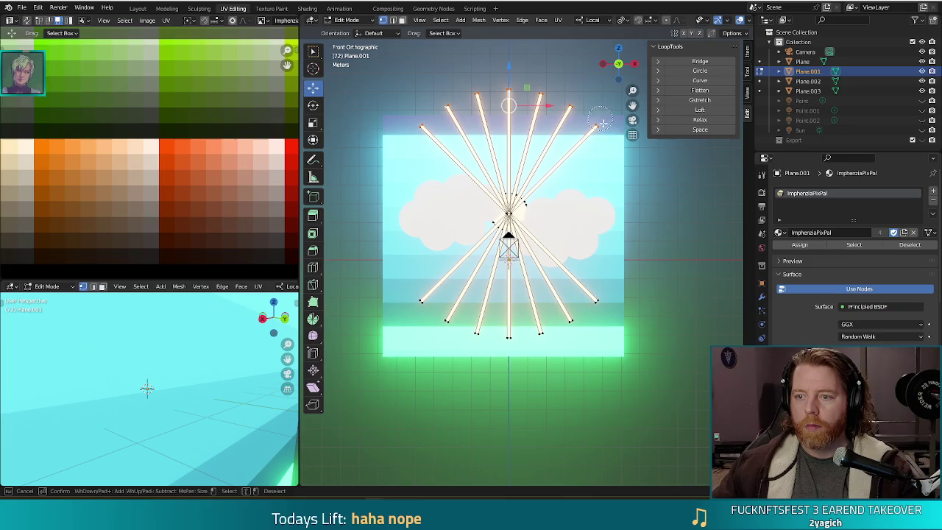
pyautogui.press('Escape')
pyautogui.press('x')
pyautogui.click(608, 157)
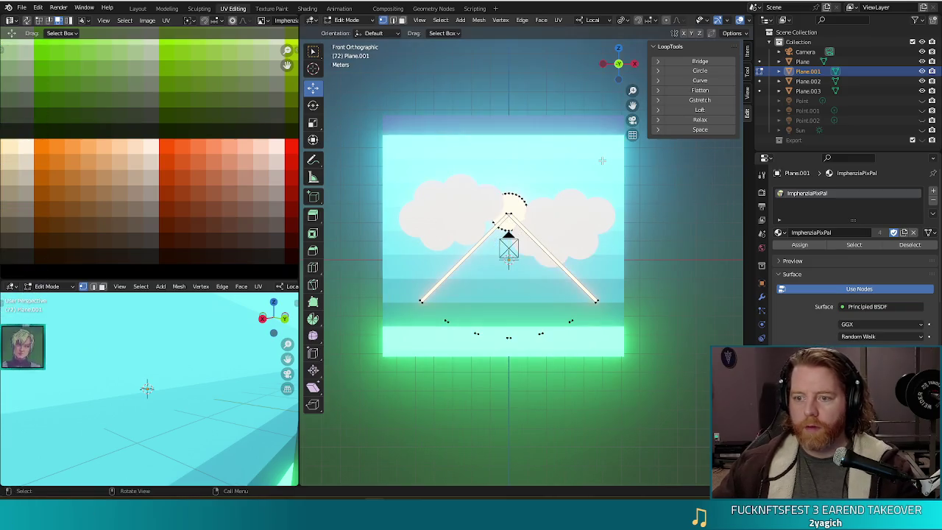
pyautogui.hotkey('ctrl', 'z')
pyautogui.scroll(3, 564, 209)
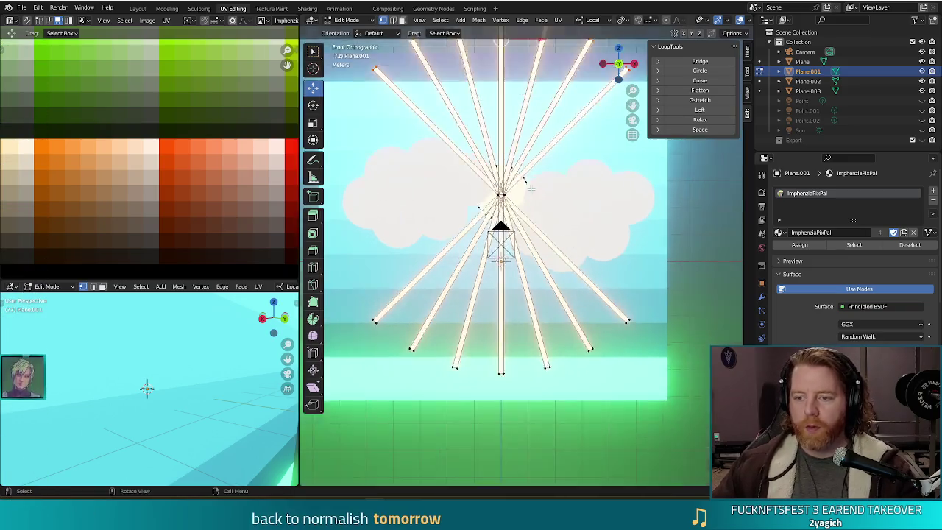
pyautogui.scroll(3, 531, 189)
pyautogui.scroll(-2, 530, 187)
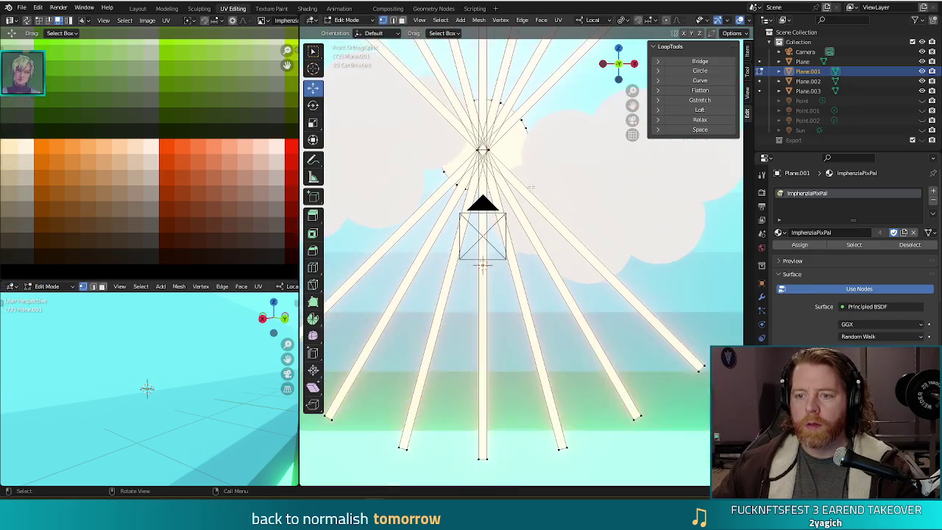
pyautogui.scroll(-2, 533, 184)
pyautogui.scroll(-2, 562, 216)
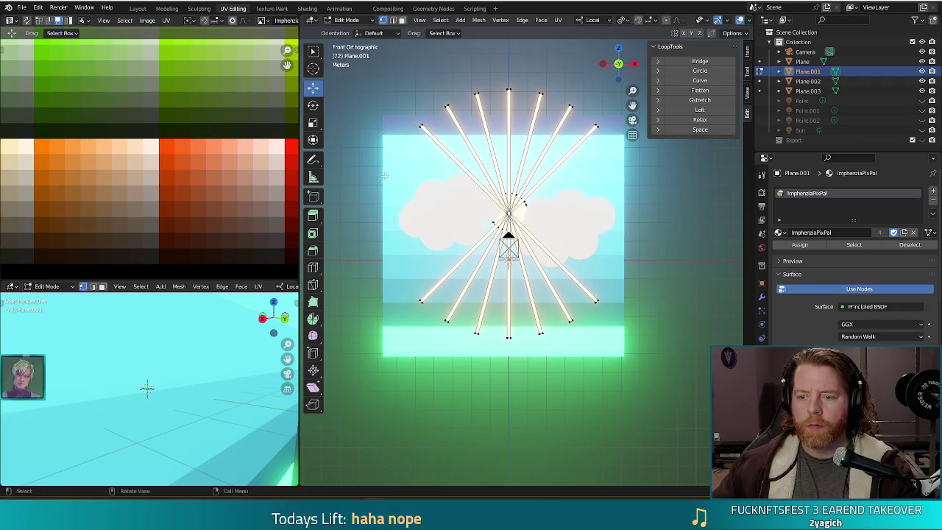
pyautogui.press('b')
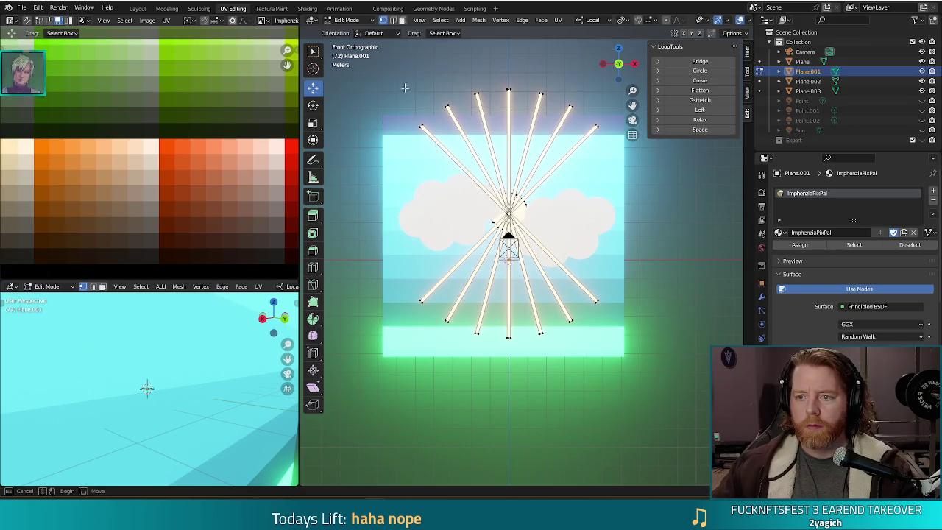
pyautogui.moveTo(622, 152); pyautogui.dragTo(621, 153)
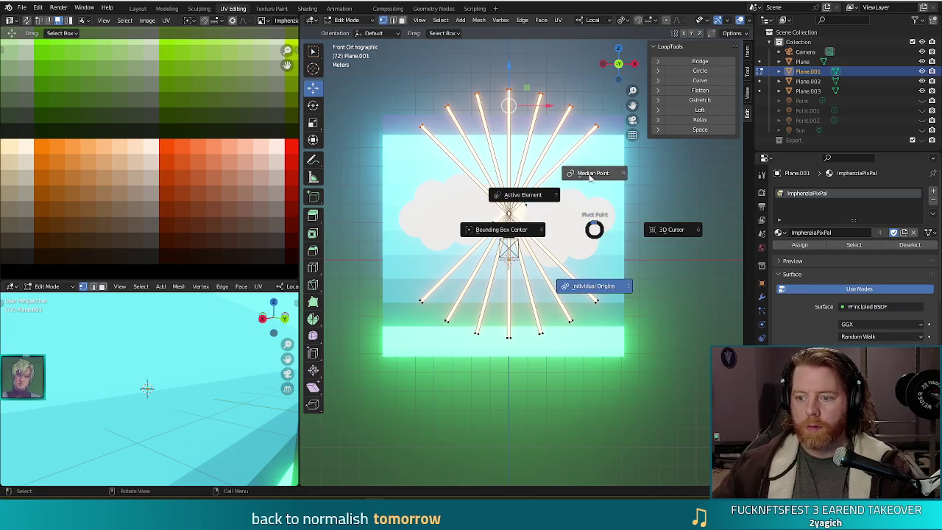
# Scale the top vertices to zero, lower them 5.3976 m onto the sun, and render.
pyautogui.press('s')
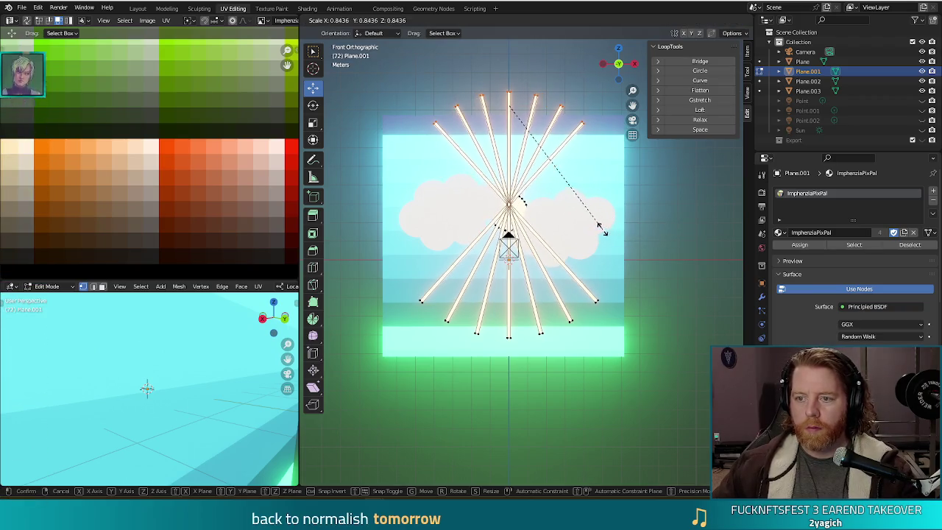
pyautogui.click(597, 223)
pyautogui.press('s')
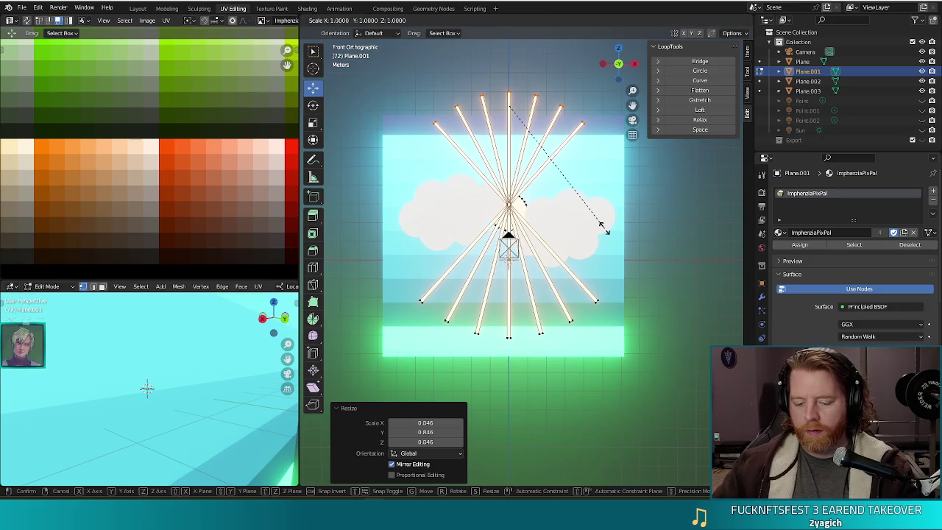
pyautogui.press('z')
pyautogui.press('z')
pyautogui.press('0')
pyautogui.press('z')
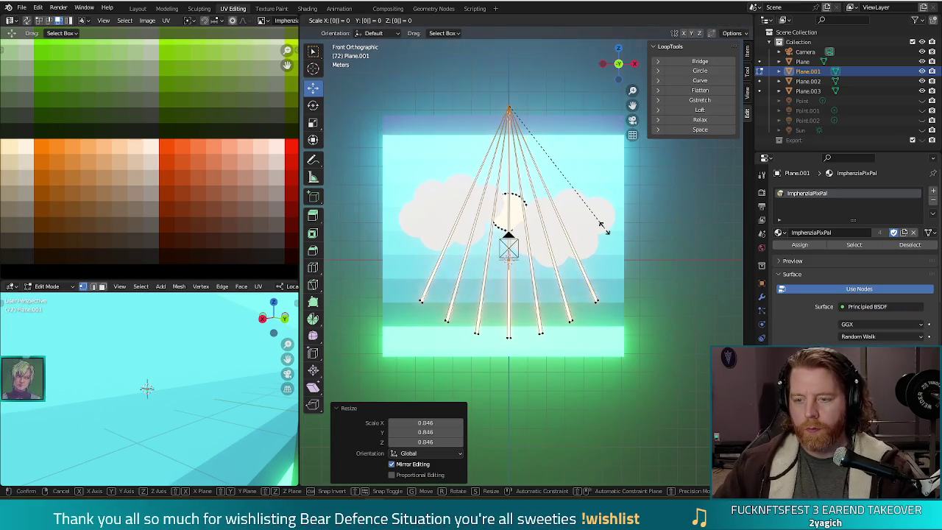
pyautogui.press('Return')
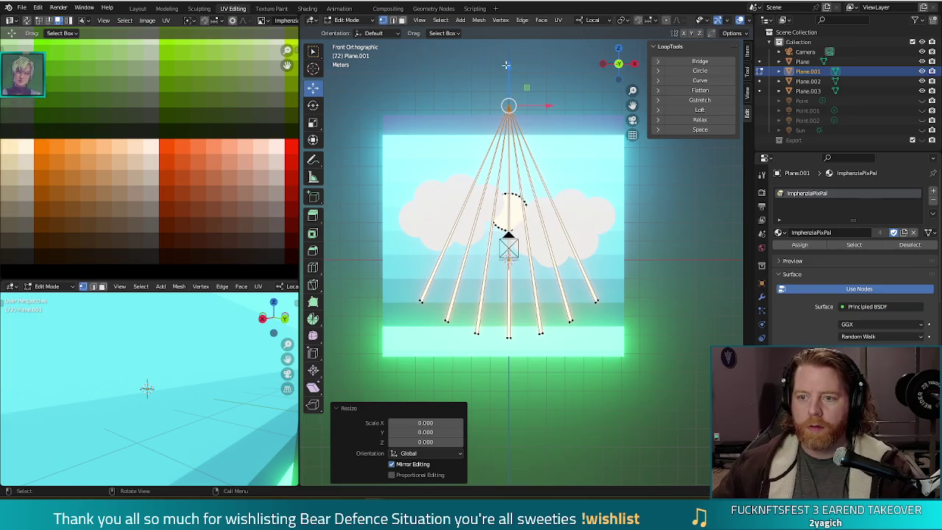
pyautogui.press('g')
pyautogui.press('z')
pyautogui.press('z')
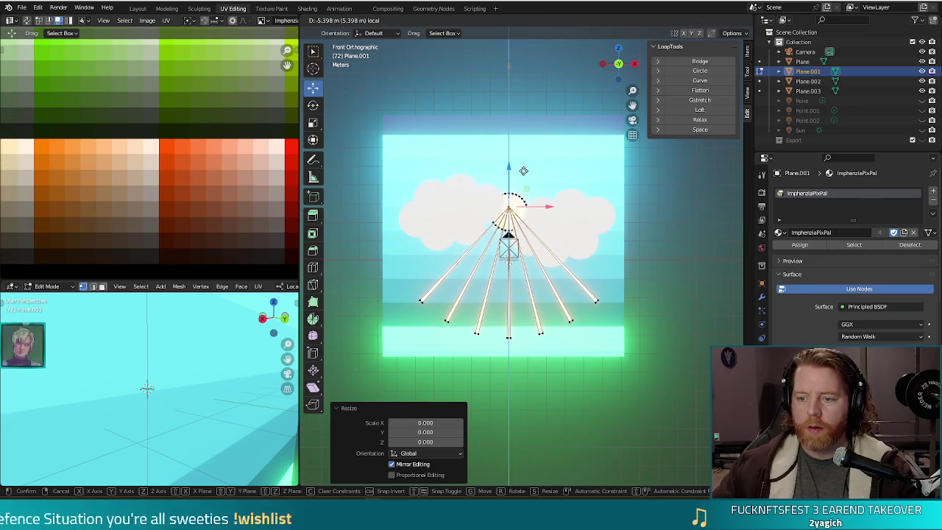
pyautogui.press('Return')
pyautogui.press('F12')
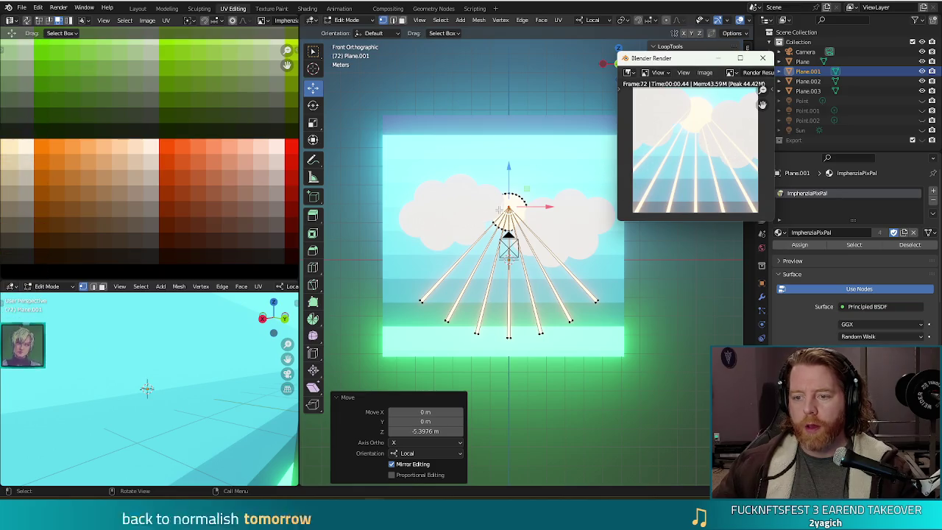
# Select the lower parts of the rays and move them along Y away from the backdrop.
pyautogui.scroll(2, 464, 210)
pyautogui.scroll(1, 455, 198)
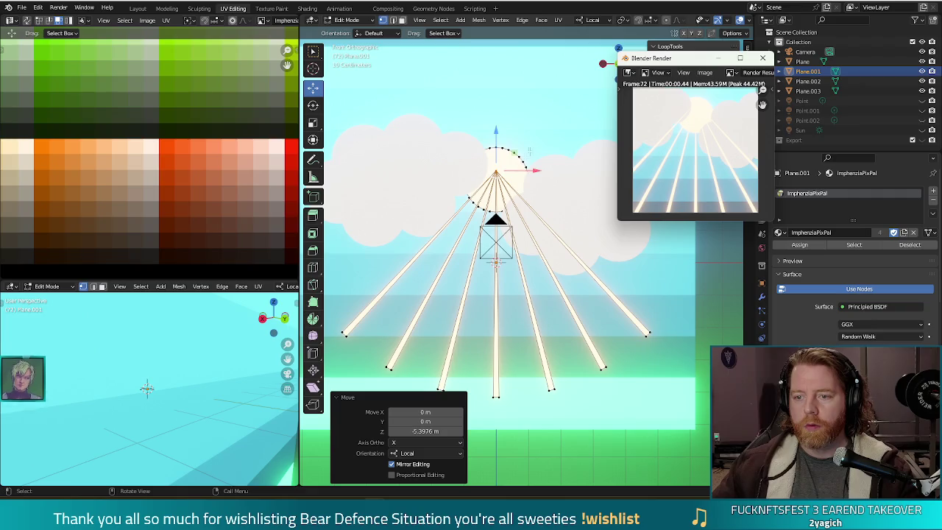
pyautogui.click(764, 58)
pyautogui.moveTo(559, 220); pyautogui.dragTo(509, 219, button='middle')
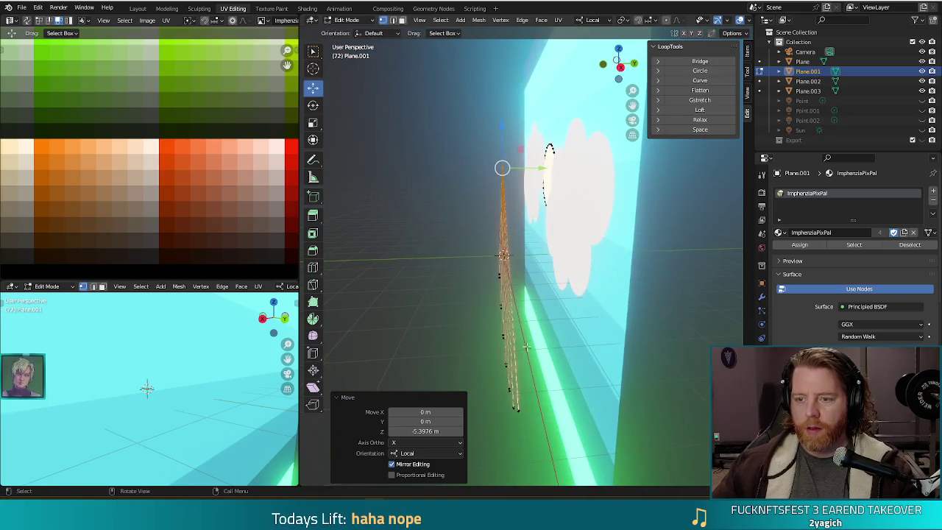
pyautogui.moveTo(468, 396); pyautogui.dragTo(554, 321, button='middle')
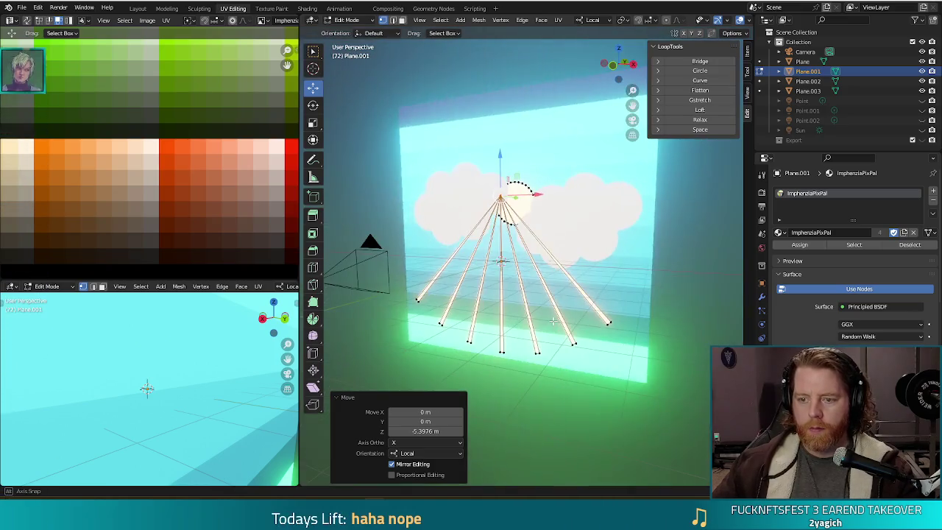
pyautogui.press('c')
pyautogui.moveTo(568, 350); pyautogui.dragTo(421, 317)
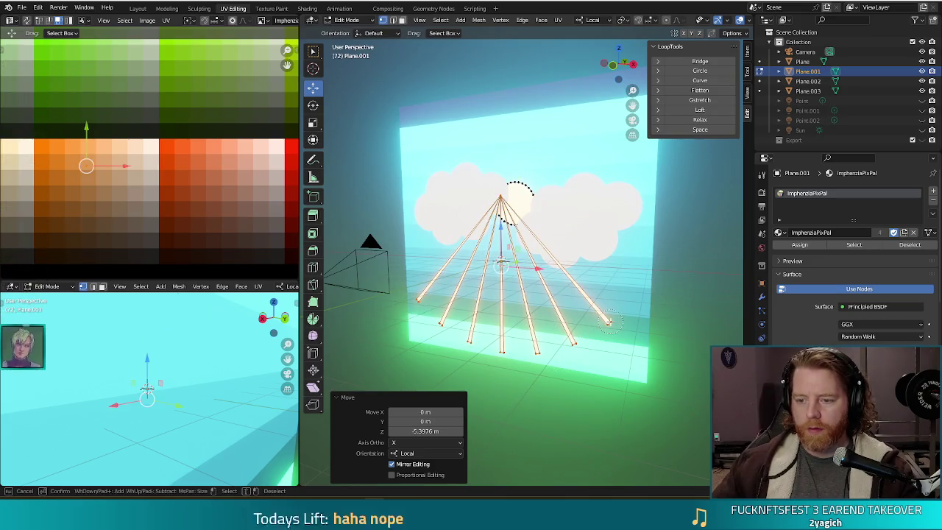
pyautogui.press('Escape')
pyautogui.moveTo(421, 316); pyautogui.dragTo(513, 318, button='middle')
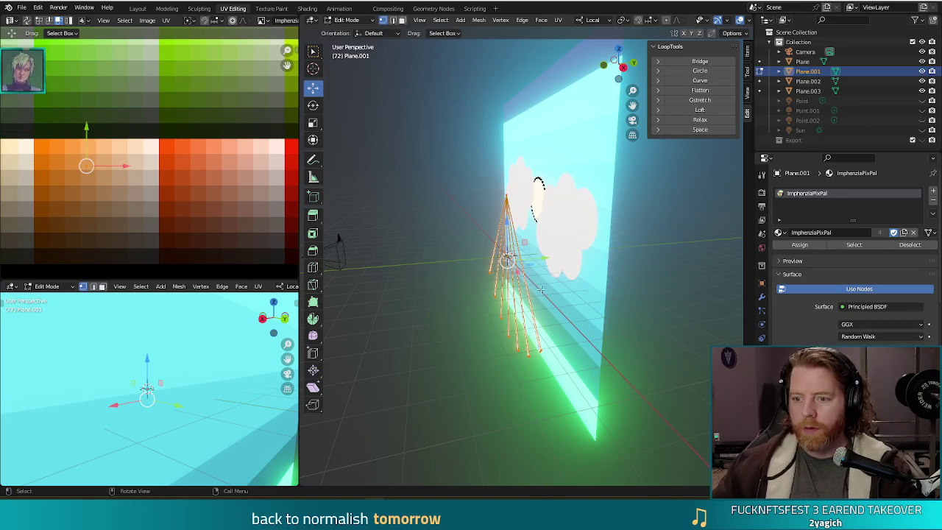
pyautogui.press('g')
pyautogui.press('y')
pyautogui.press('y')
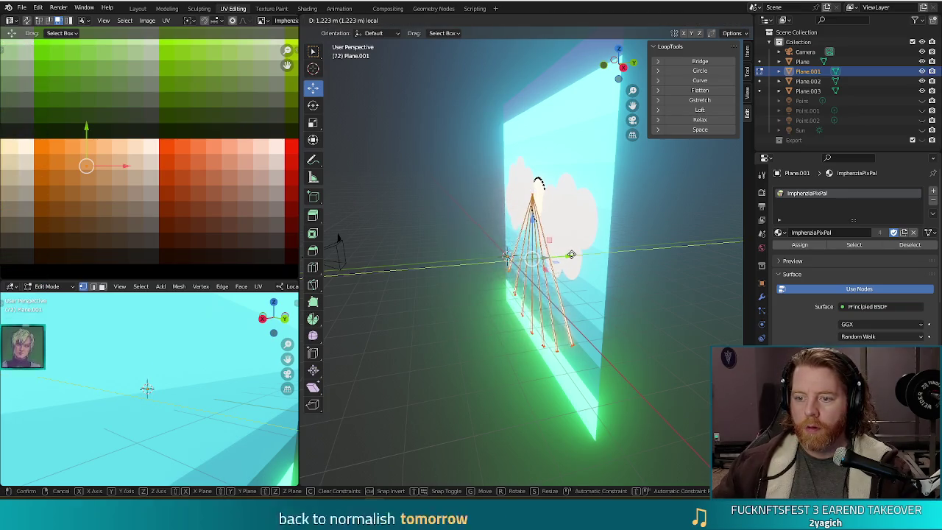
pyautogui.click(573, 255)
pyautogui.moveTo(573, 255); pyautogui.dragTo(586, 254, button='middle')
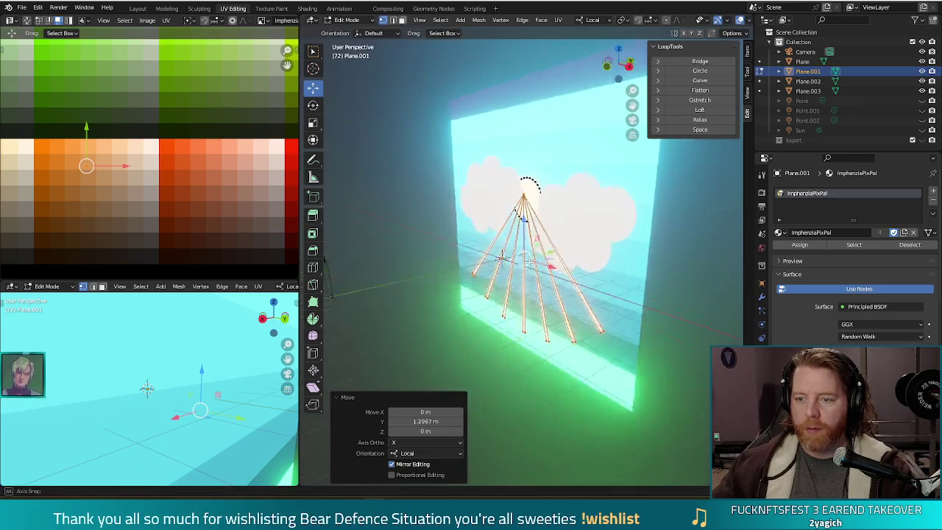
# Select the whole connected ray fan, reposition it, and render a test image.
pyautogui.click(392, 285)
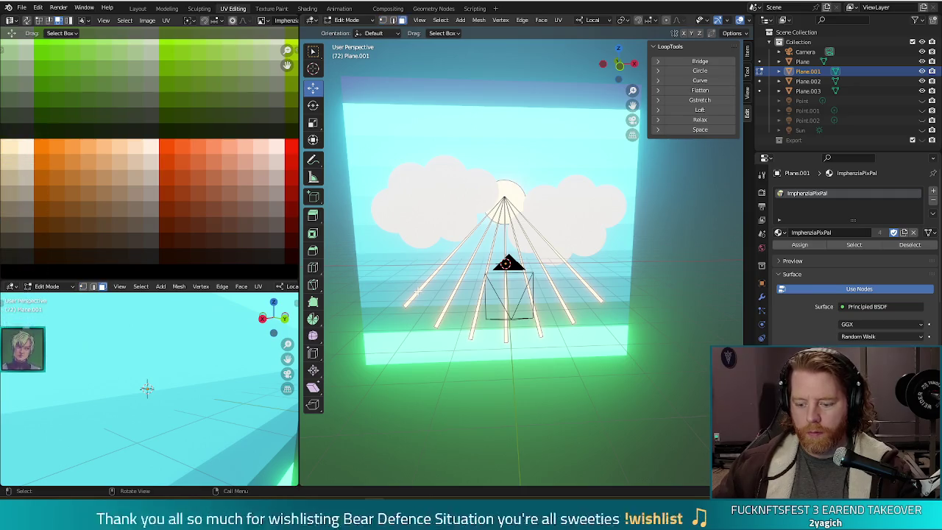
pyautogui.press('l')
pyautogui.moveTo(420, 291)
pyautogui.mouseDown(button='middle')
pyautogui.moveTo(433, 325)
pyautogui.moveTo(526, 228)
pyautogui.mouseUp(button='middle')
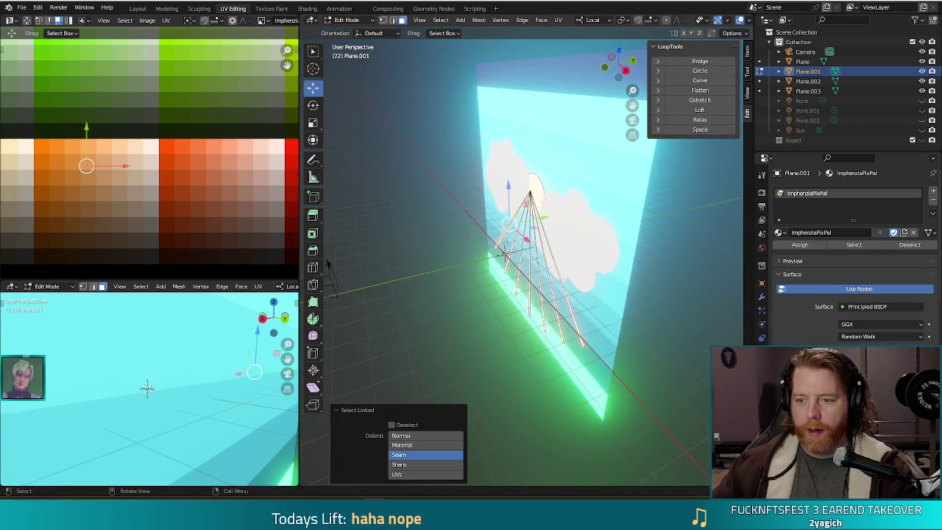
pyautogui.press('g')
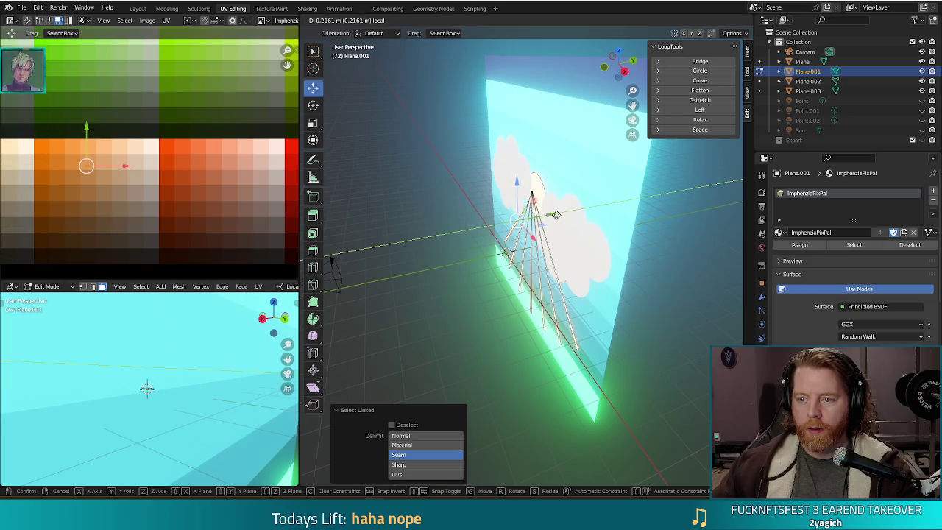
pyautogui.click(557, 215)
pyautogui.press('F12')
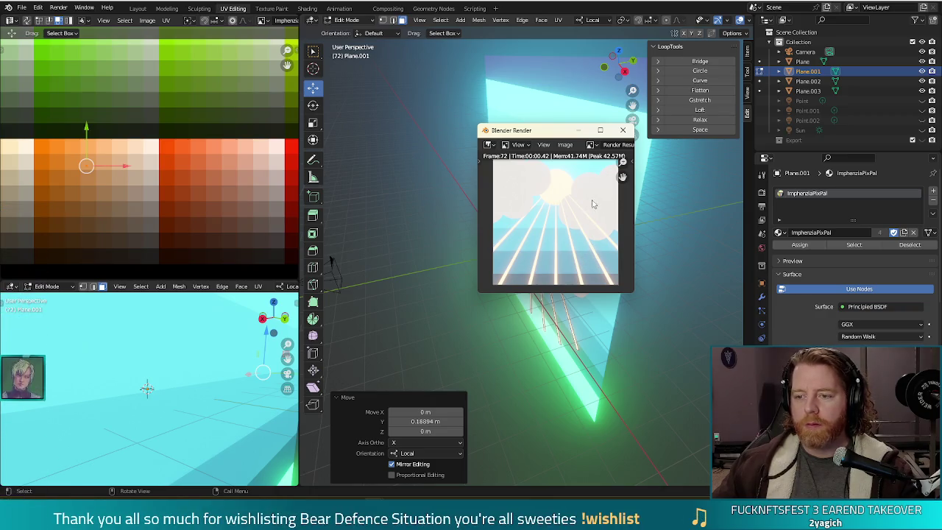
# Move the right-hand cloud 0.24018 m right and 0.15284 m down, test-render, and save miracle.blend.
pyautogui.click(623, 130)
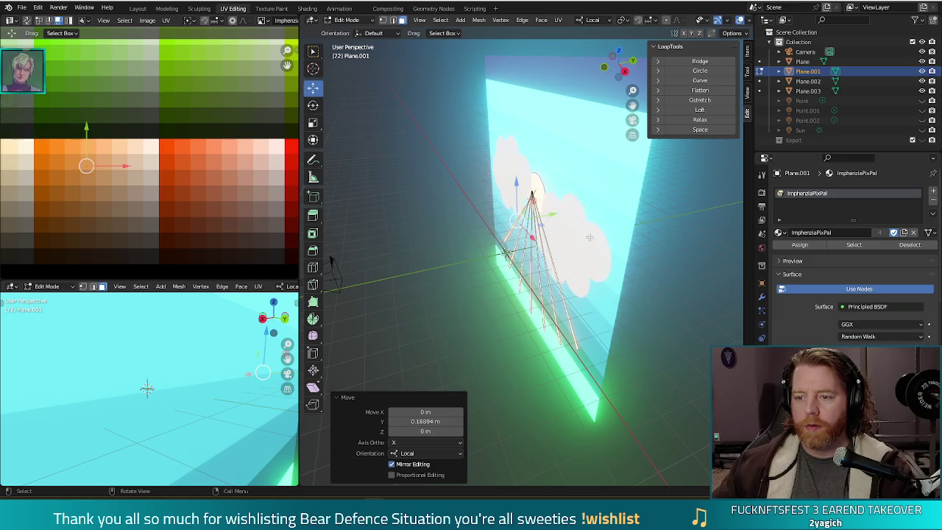
pyautogui.moveTo(588, 220); pyautogui.dragTo(531, 272, button='middle')
pyautogui.press('Tab')
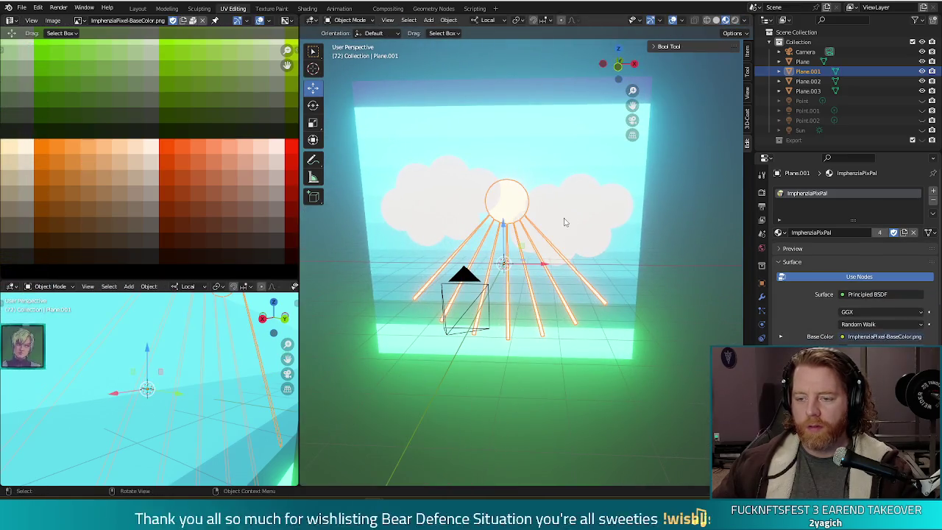
pyautogui.click(579, 215)
pyautogui.press('Tab')
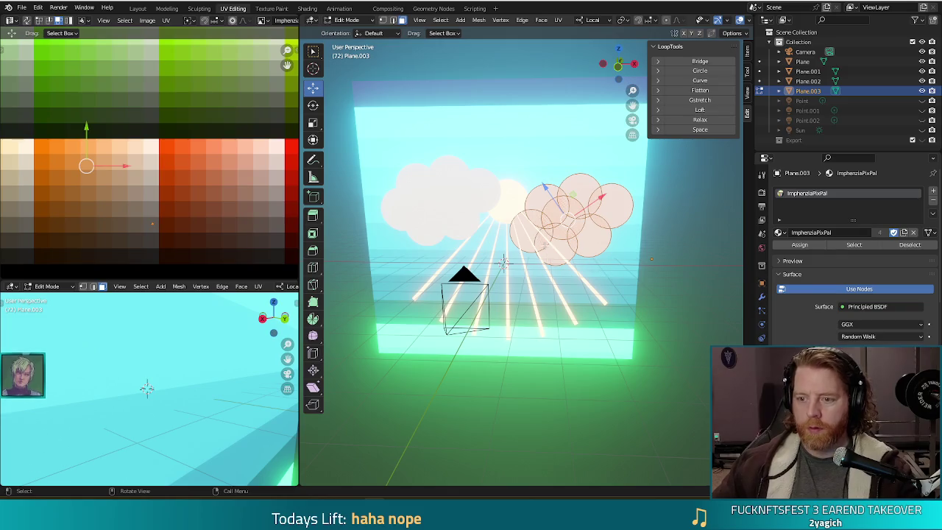
pyautogui.press('KP_1')
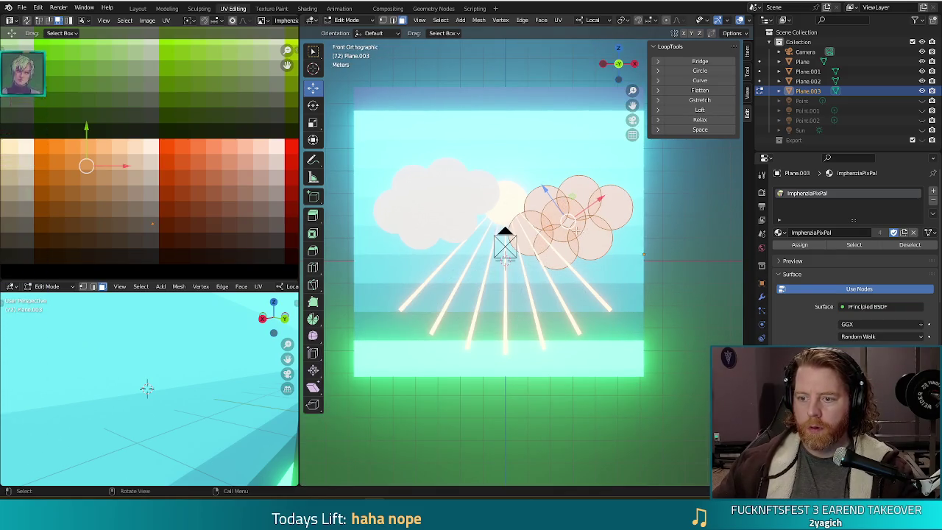
pyautogui.press('g')
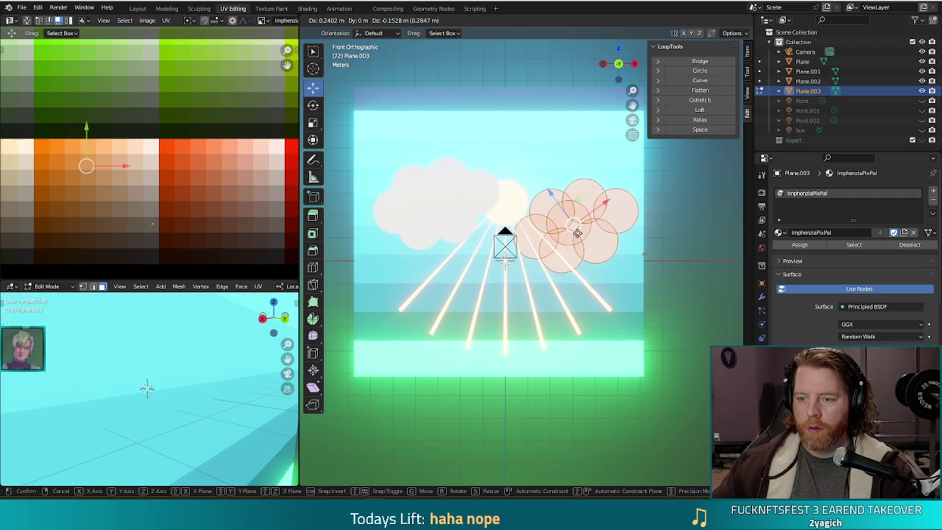
pyautogui.click(578, 233)
pyautogui.press('F12')
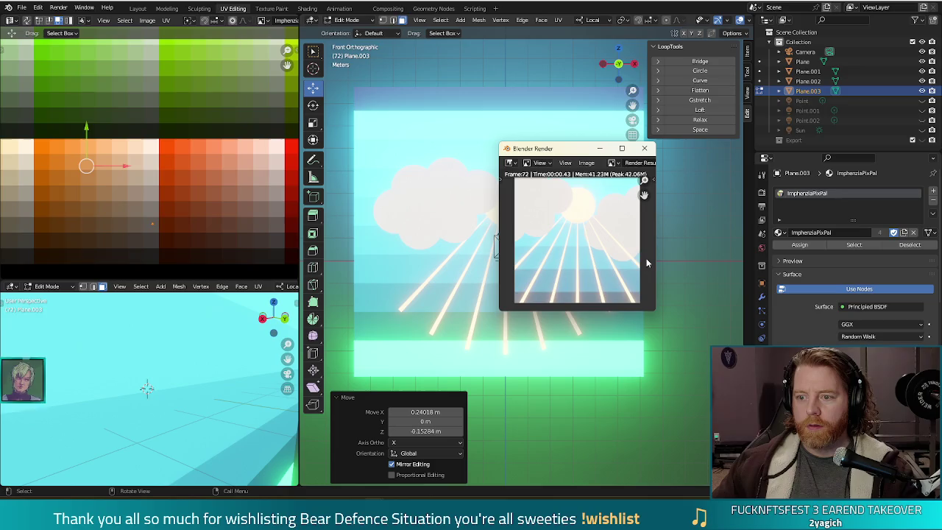
pyautogui.click(645, 150)
pyautogui.hotkey('ctrl', 's')
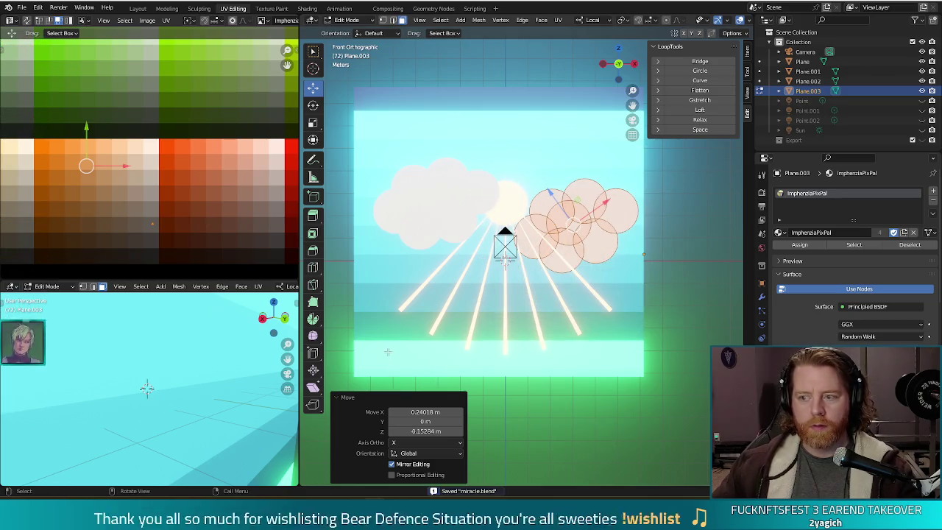
# Render the sky and save the image as miracle.png in the scenes/wishes/icons folder.
pyautogui.press('F12')
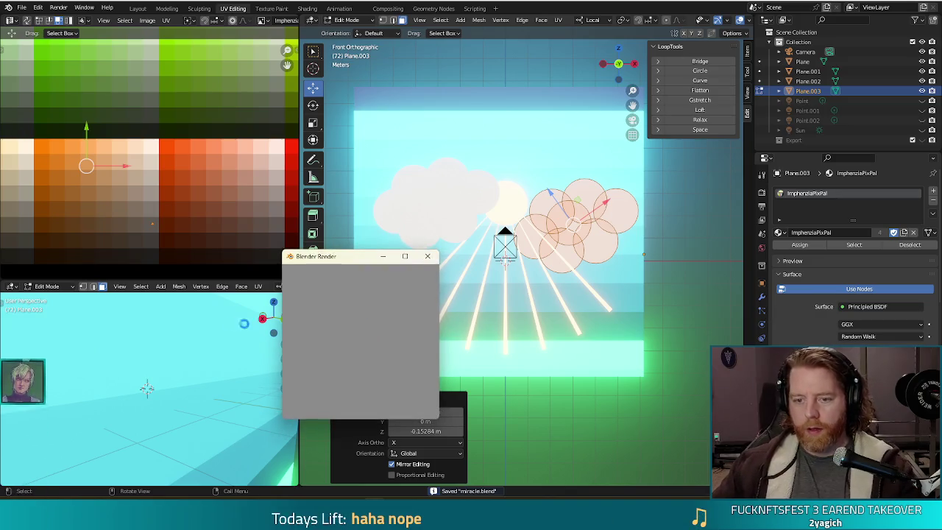
pyautogui.click(369, 271)
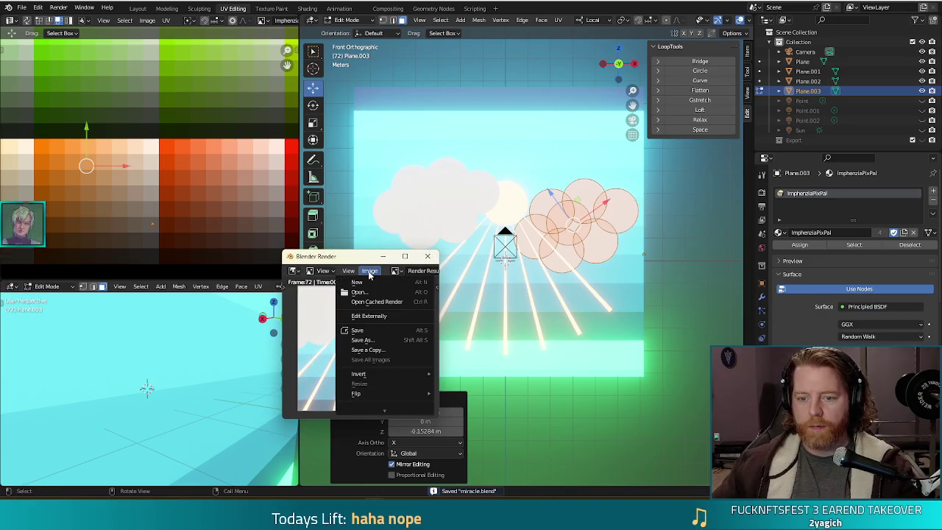
pyautogui.click(376, 341)
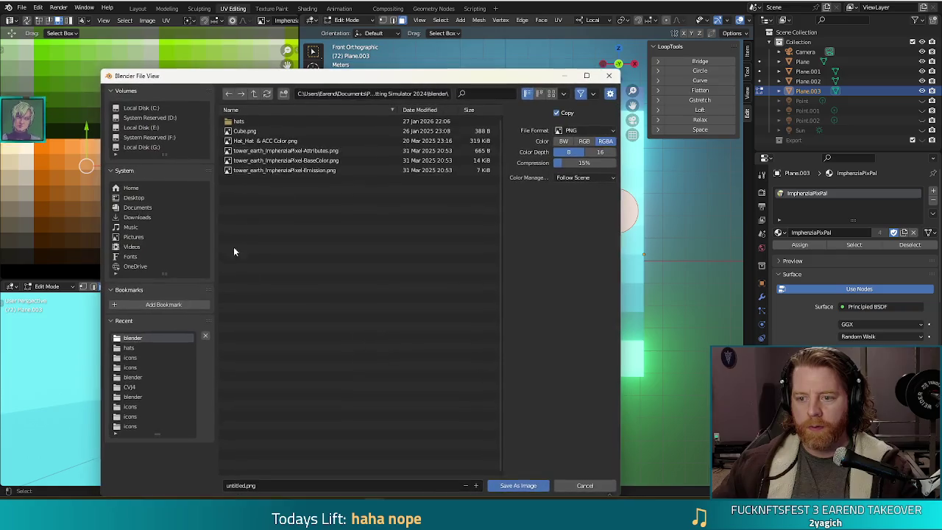
pyautogui.click(254, 93)
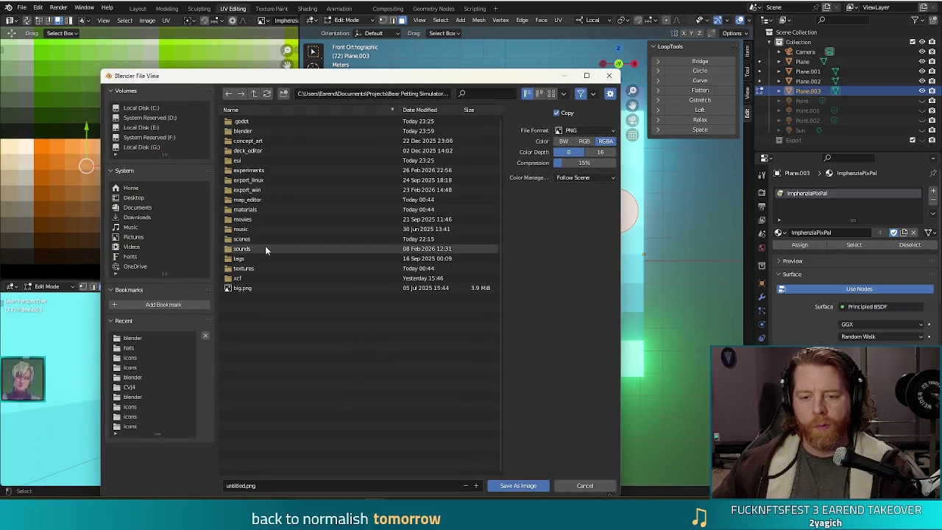
pyautogui.doubleClick(240, 239)
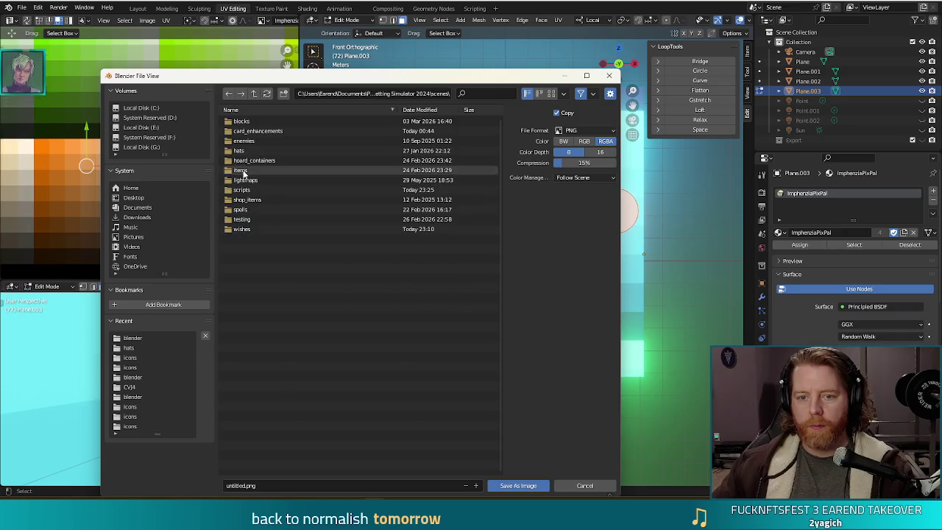
pyautogui.doubleClick(242, 228)
pyautogui.doubleClick(240, 122)
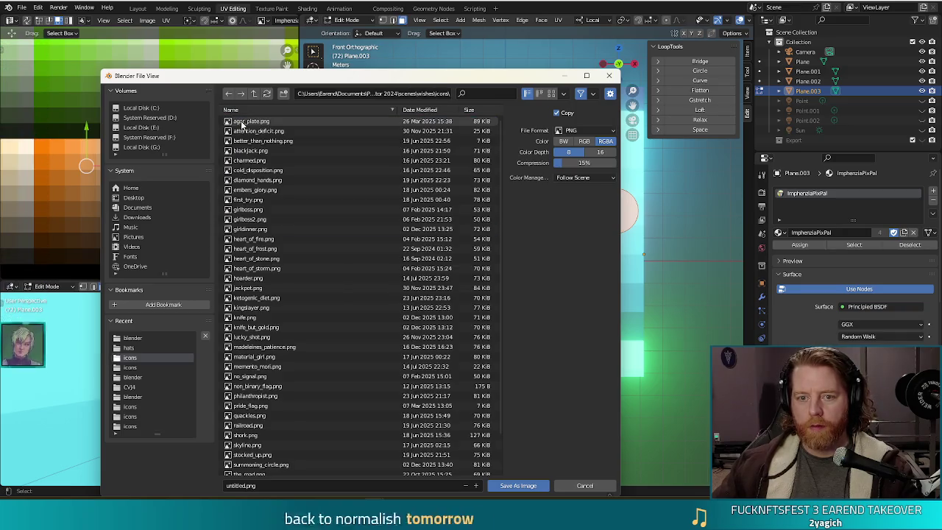
pyautogui.doubleClick(240, 485)
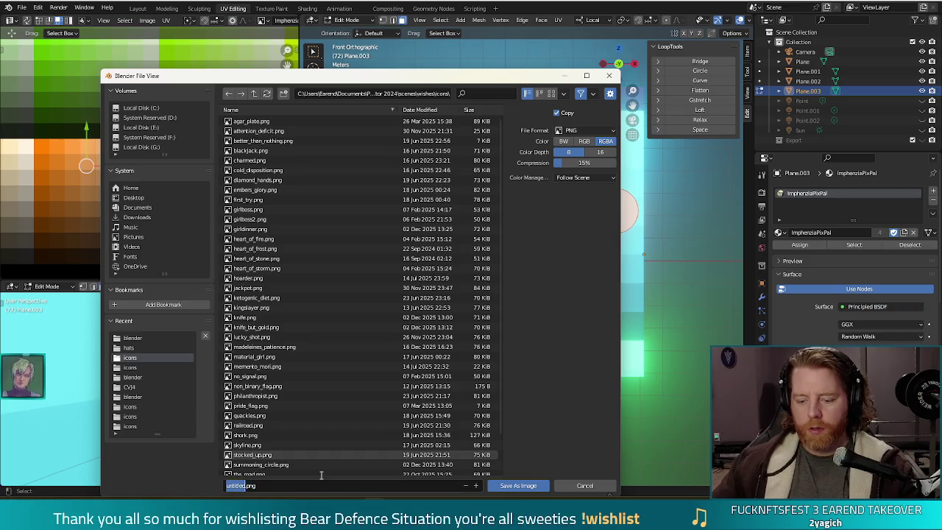
pyautogui.write('mirac')
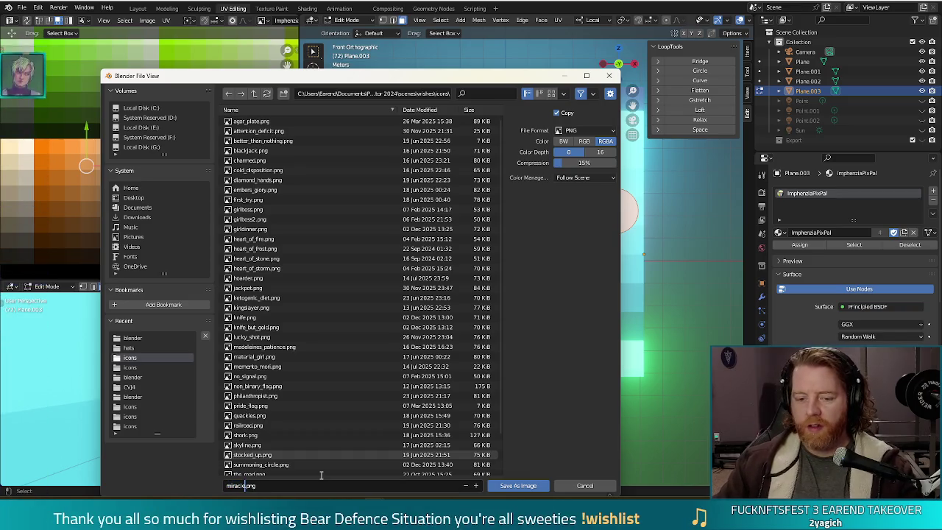
pyautogui.click(518, 485)
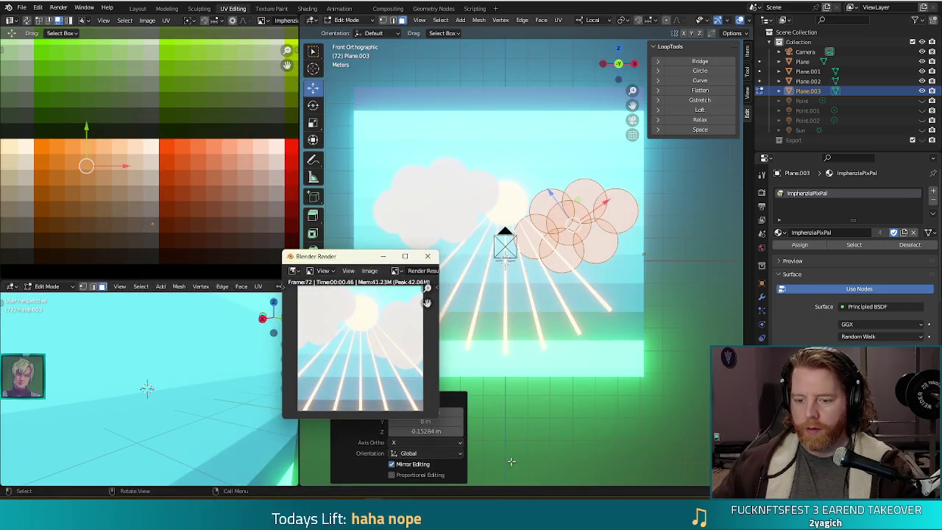
# In Godot, set miracle.png as the Icon of miracle.tres and run the game.
pyautogui.click(356, 477)
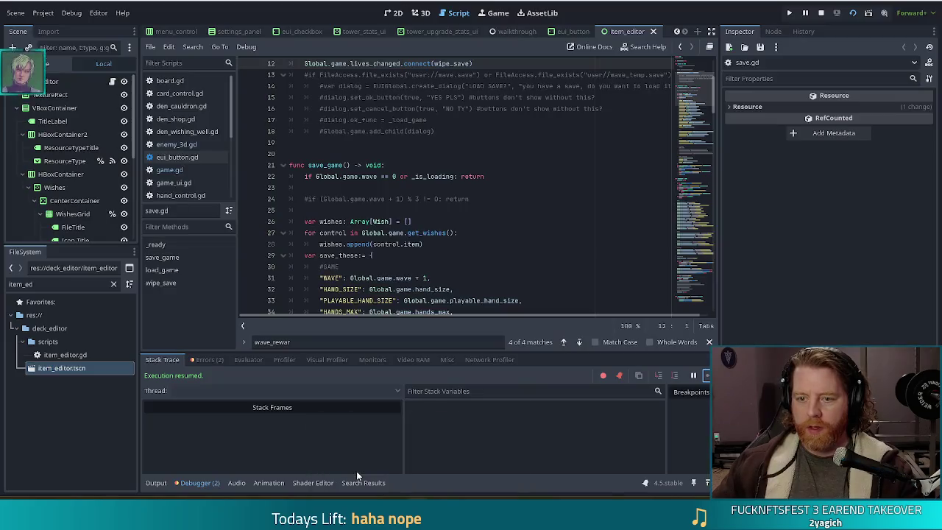
pyautogui.doubleClick(15, 284)
pyautogui.write('m')
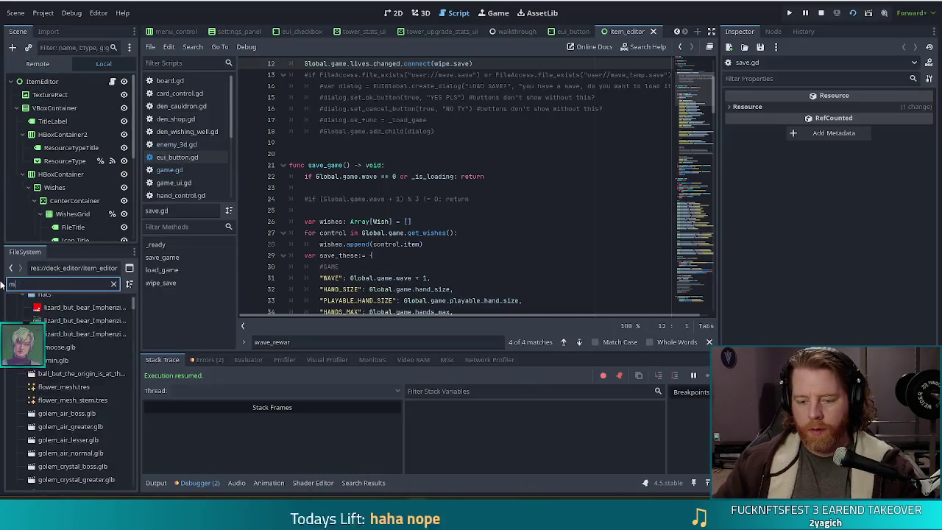
pyautogui.write('iracle')
pyautogui.doubleClick(71, 409)
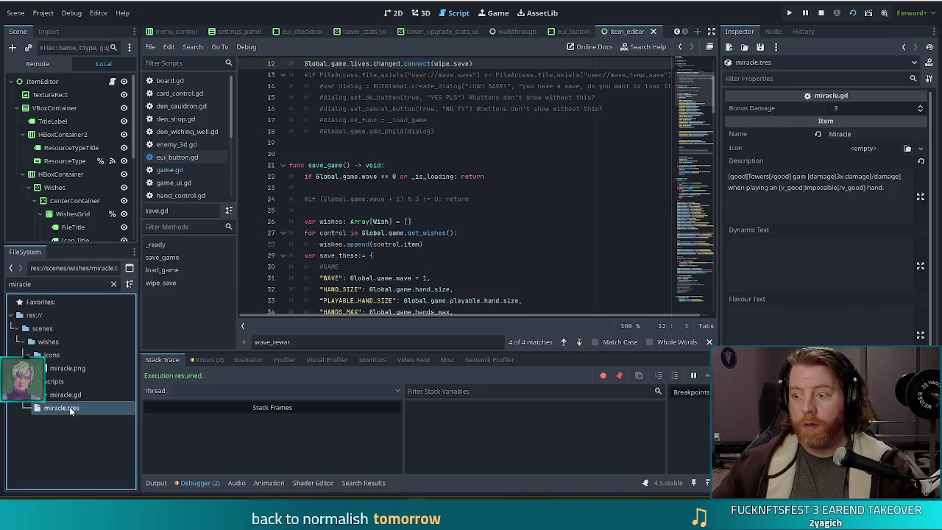
pyautogui.click(72, 369)
pyautogui.moveTo(63, 373); pyautogui.dragTo(862, 149)
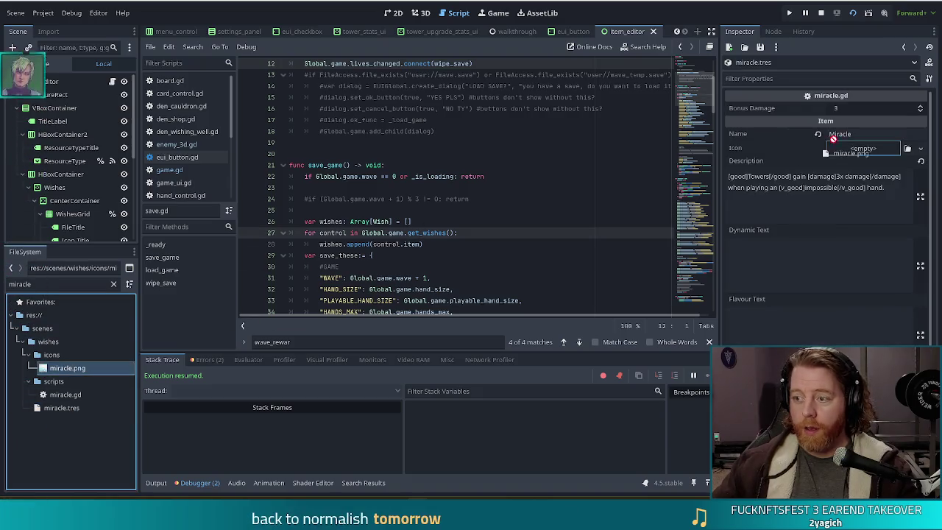
pyautogui.click(830, 12)
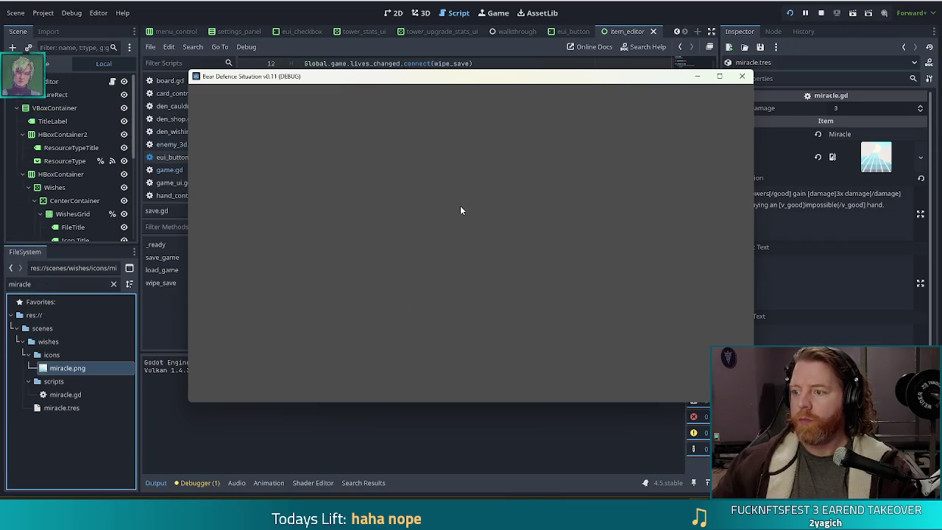
# Start a level and grant the Miracle wish with the console command add_wish miracle.
pyautogui.click(281, 266)
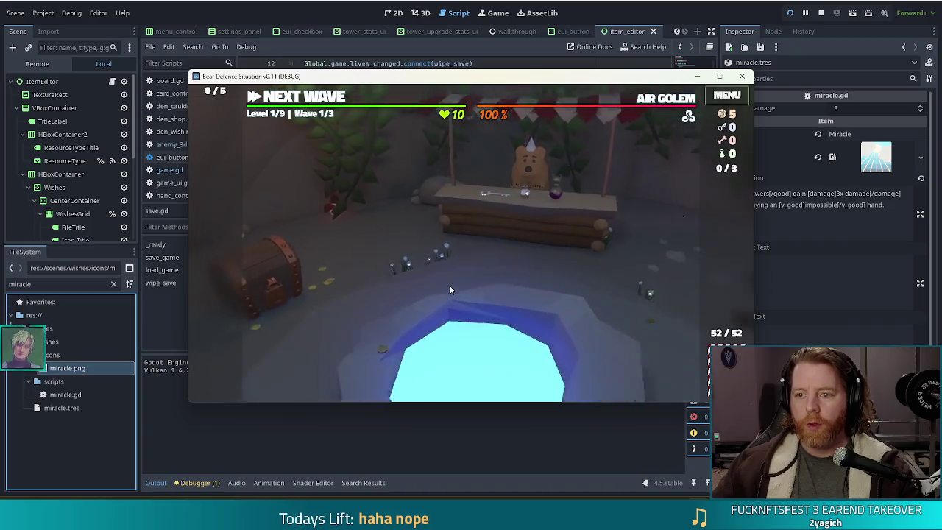
pyautogui.press('`')
pyautogui.write('add_wish m')
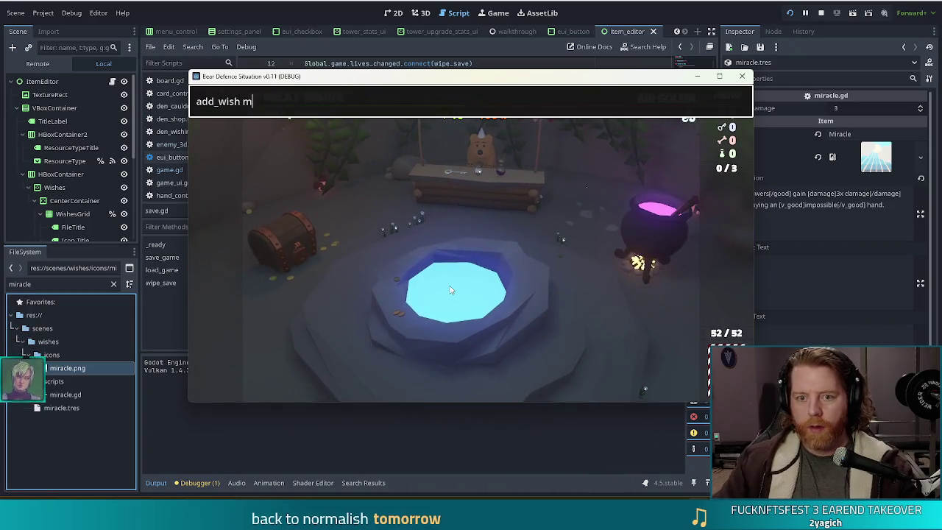
pyautogui.write('iracle')
pyautogui.press('Return')
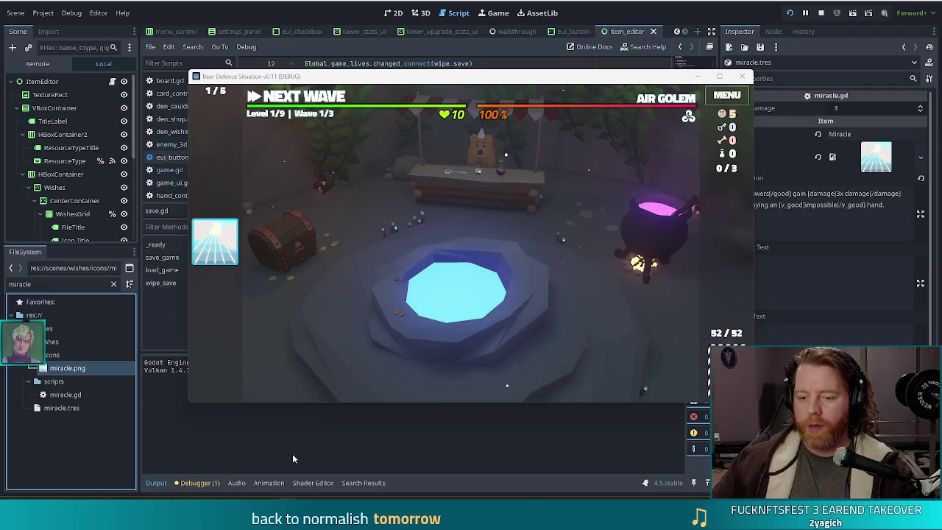
pyautogui.hotkey('alt', 'Tab')
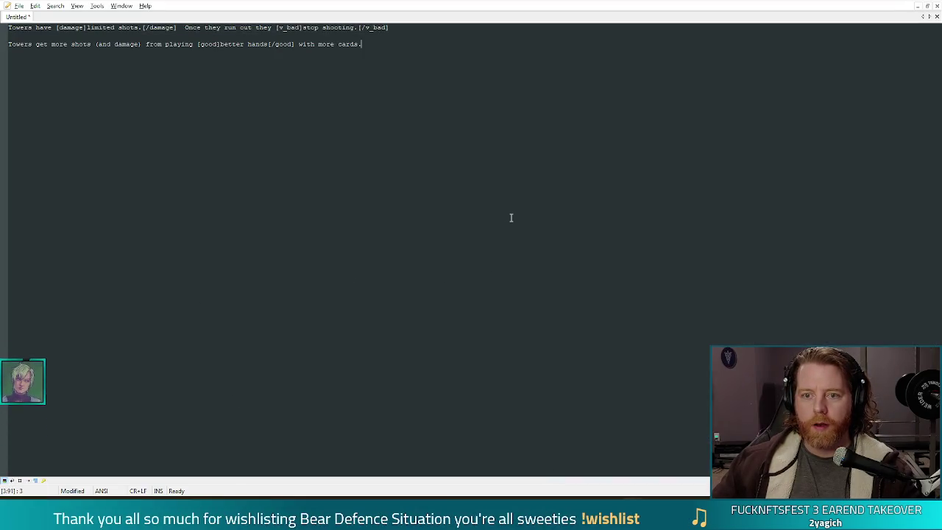
# Replace the note's tower text with the word 'booya' on an indented new line.
pyautogui.hotkey('ctrl', 'a')
pyautogui.press('Delete')
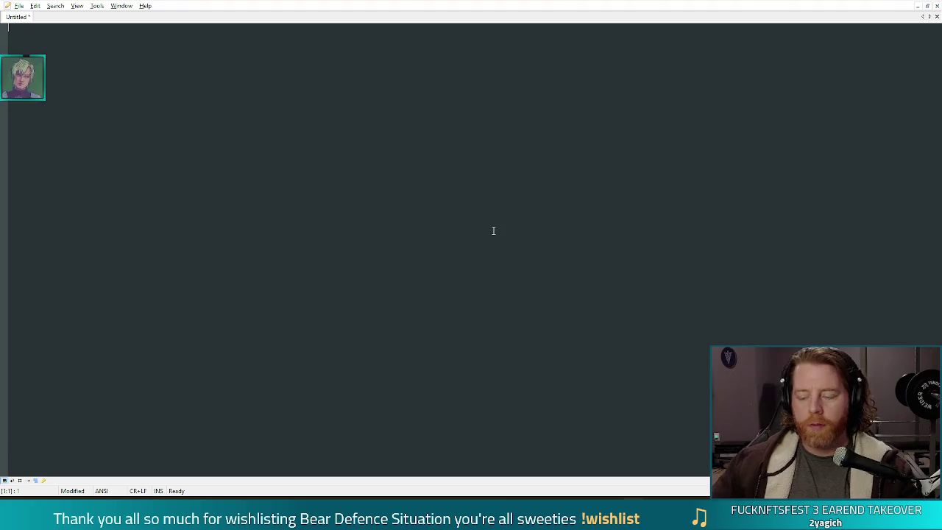
pyautogui.press('Return')
pyautogui.press('Return')
pyautogui.press('Return')
pyautogui.press('Tab')
pyautogui.press('Tab')
pyautogui.press('Tab')
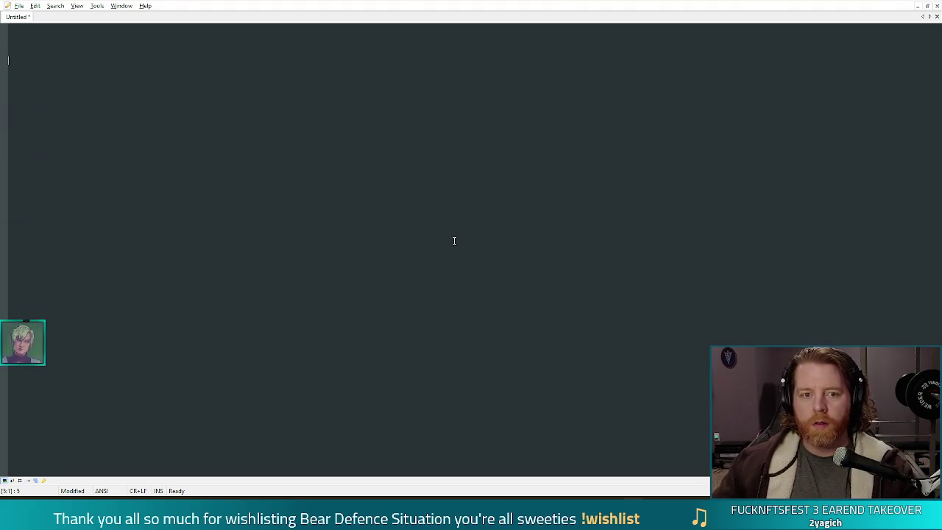
pyautogui.write('booya')
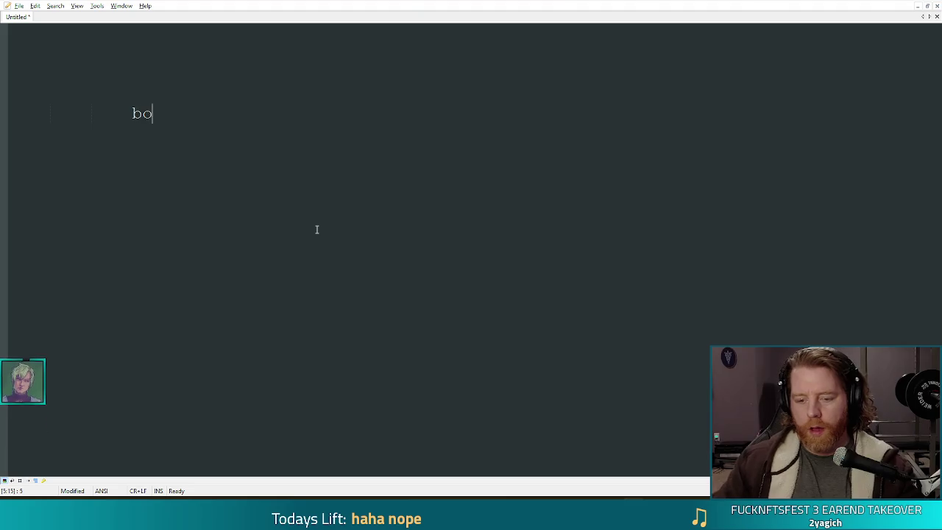